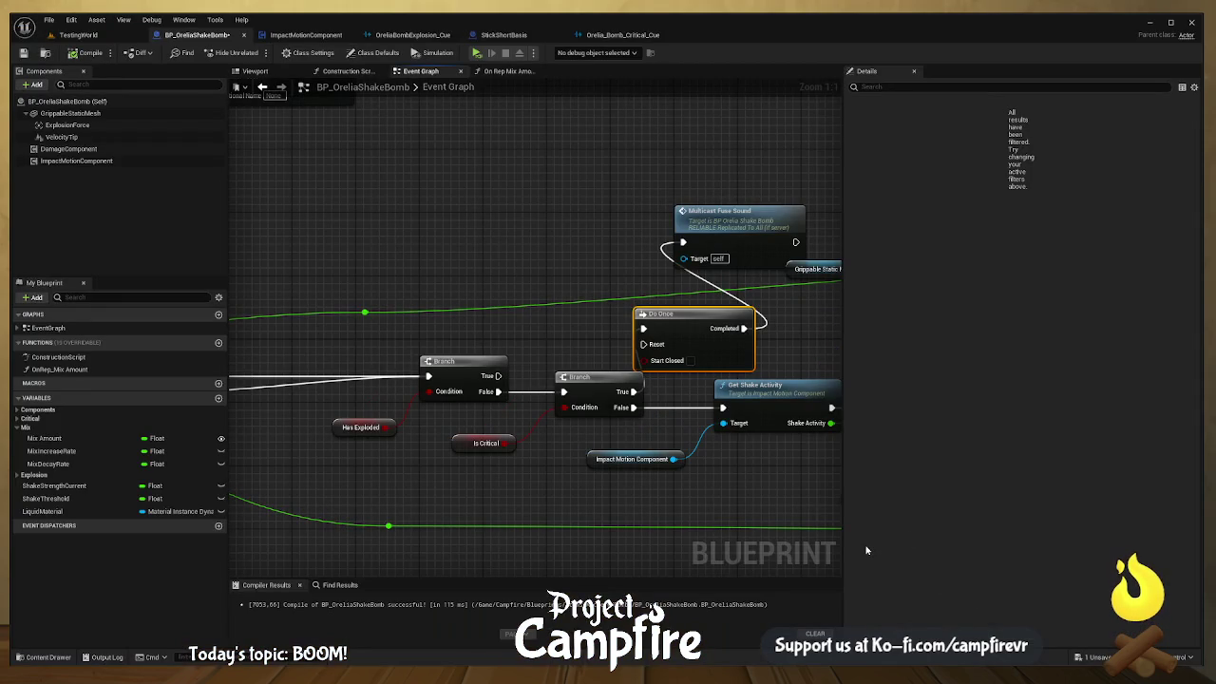
# Step: Raise the MixIncreaseRate variable's default value from 0.1 to 0.2
pyautogui.moveTo(391, 346)
pyautogui.mouseDown()
pyautogui.moveTo(553, 370)
pyautogui.moveTo(567, 311)
pyautogui.mouseUp()
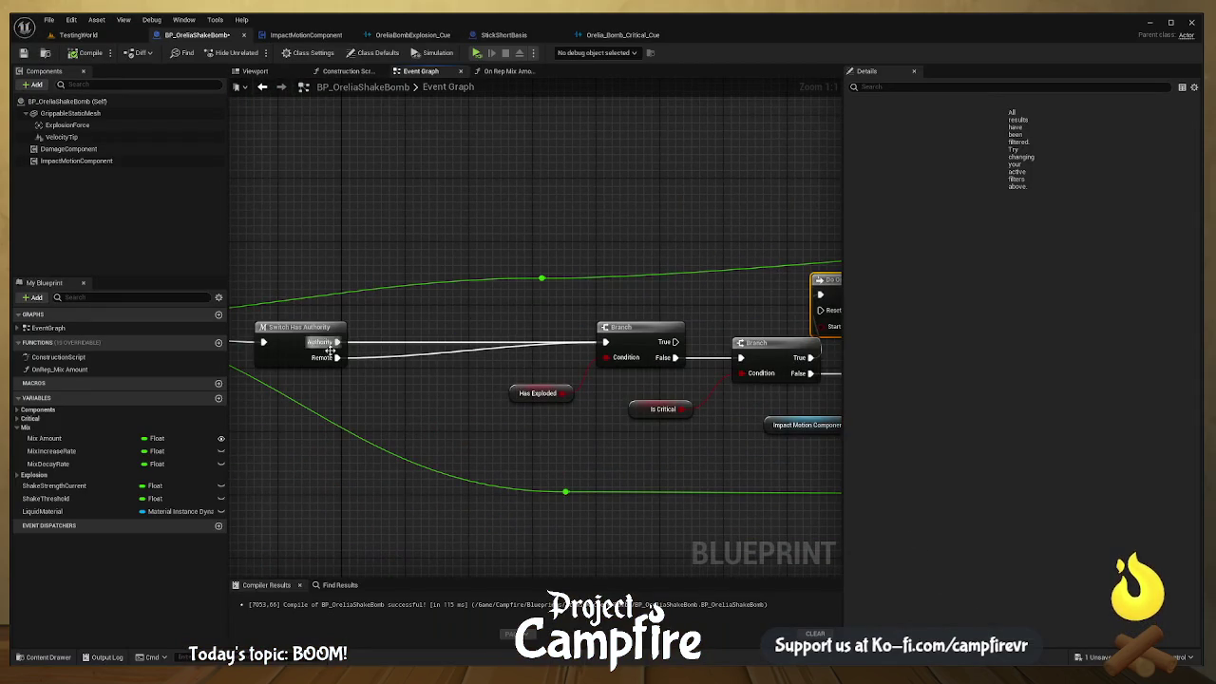
pyautogui.click(82, 450)
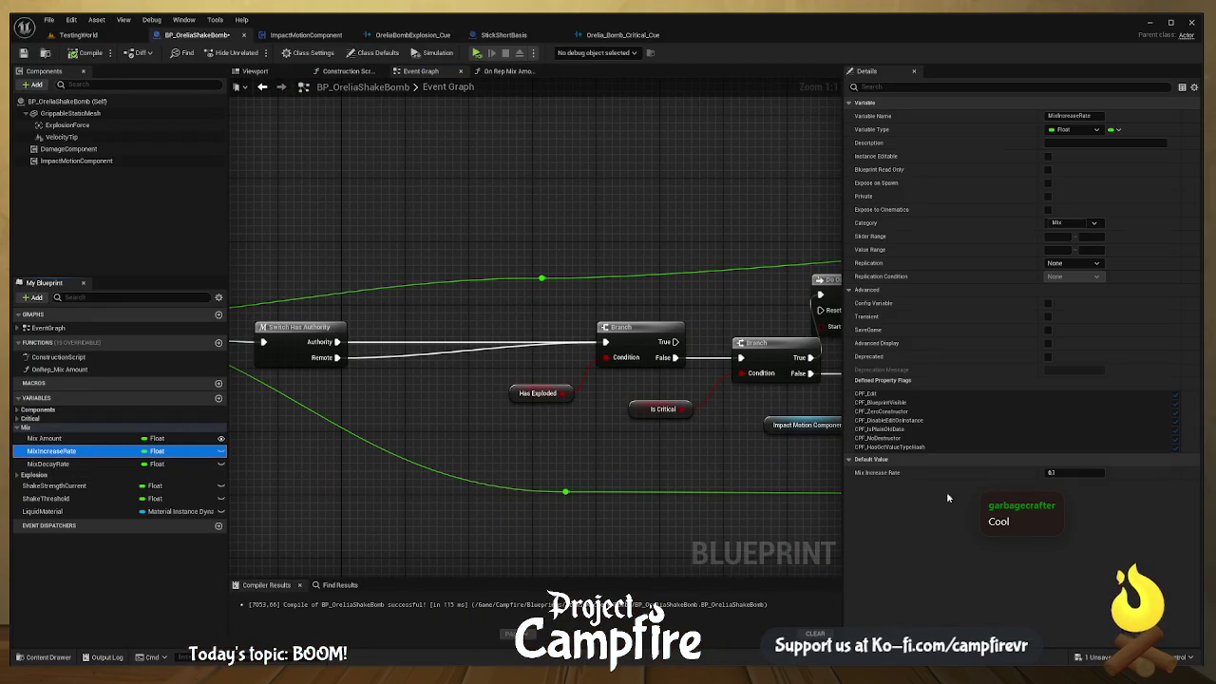
pyautogui.click(1082, 473)
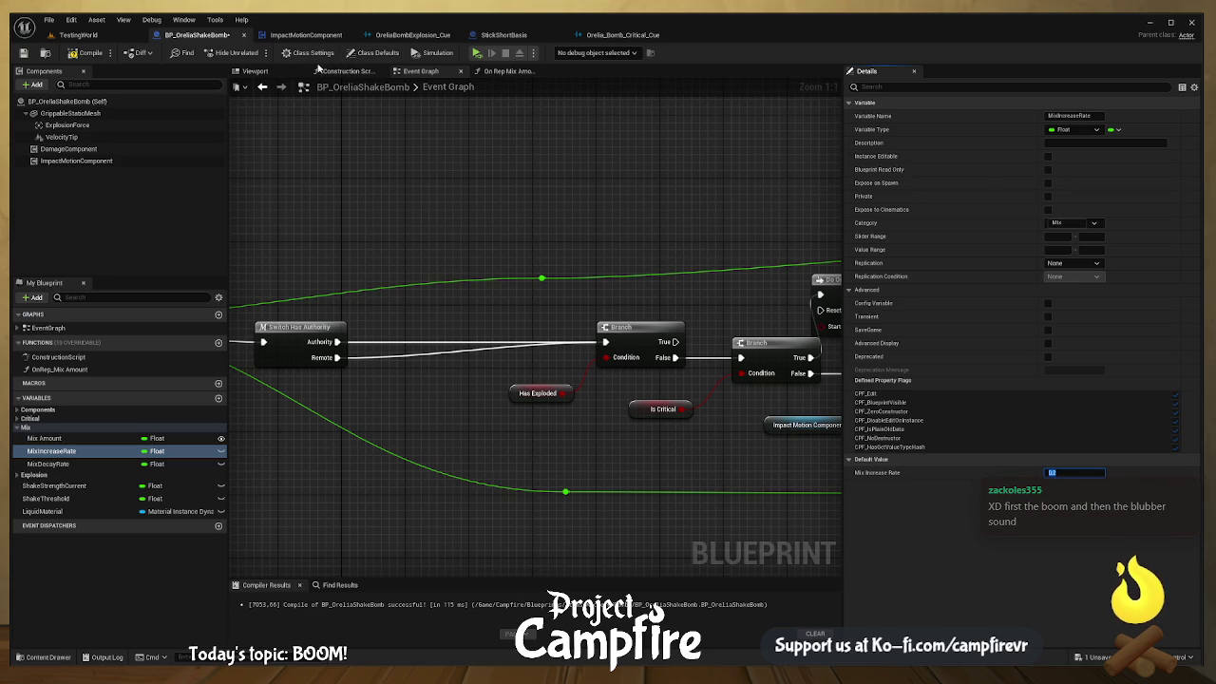
# Step: Compile and save BP_OreliaShakeBomb, then select the Orelia_Bomb_Critical_Cue sound asset
pyautogui.click(85, 52)
pyautogui.click(27, 55)
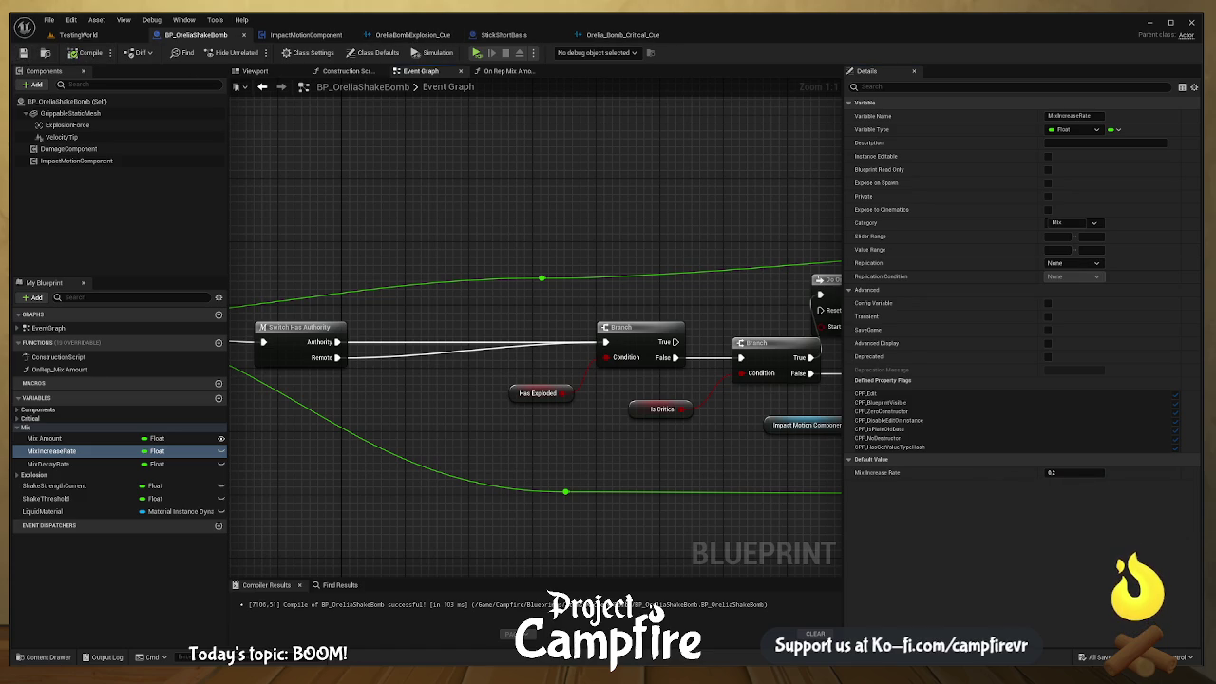
pyautogui.click(35, 658)
pyautogui.click(421, 491)
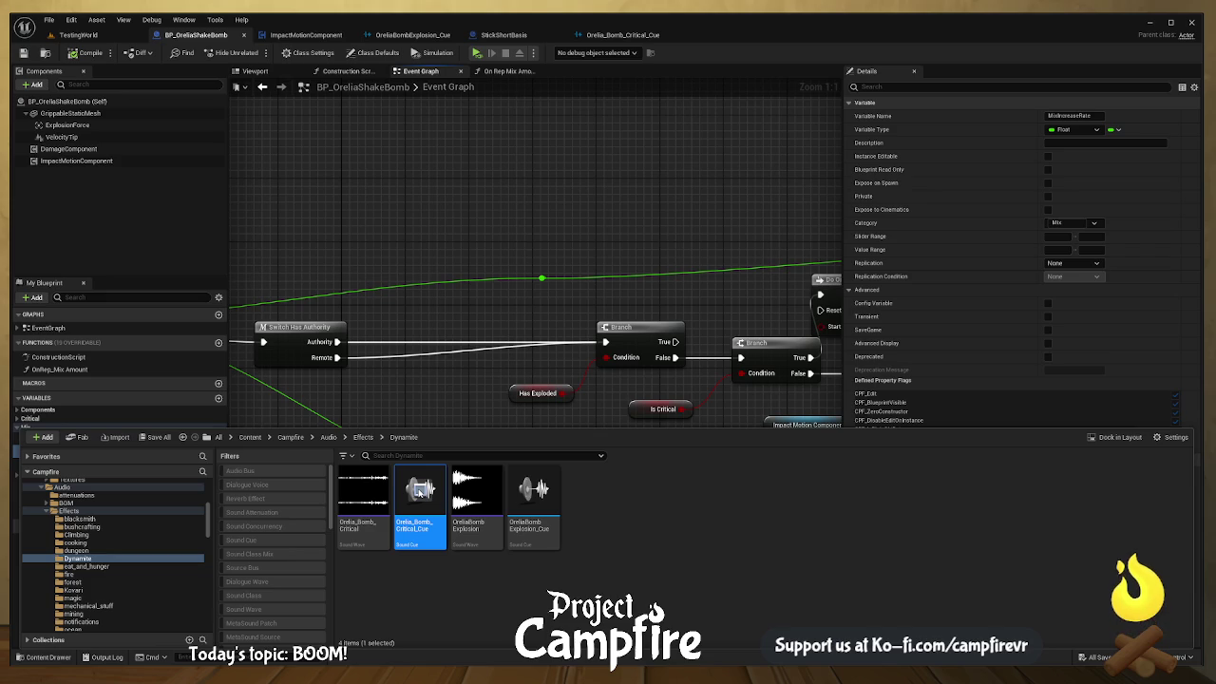
# Step: Play the Orelia_Bomb_Critical_Cue preview, then launch a Play-in-Editor session
pyautogui.click(419, 492)
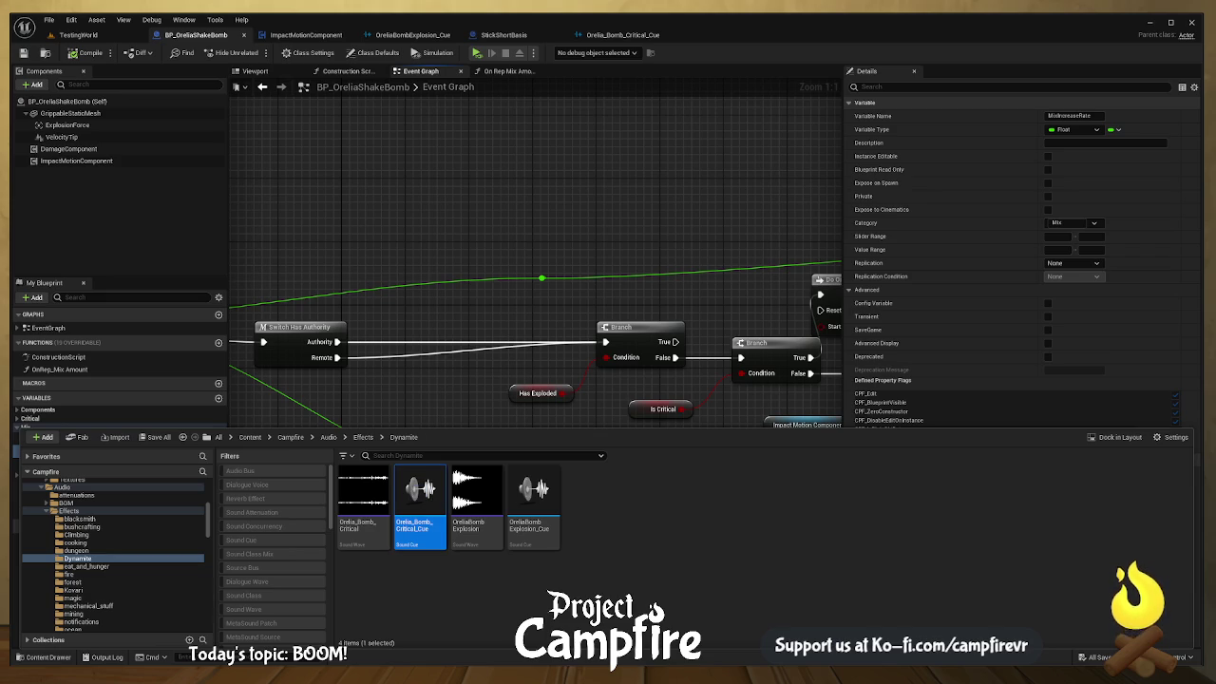
pyautogui.click(478, 55)
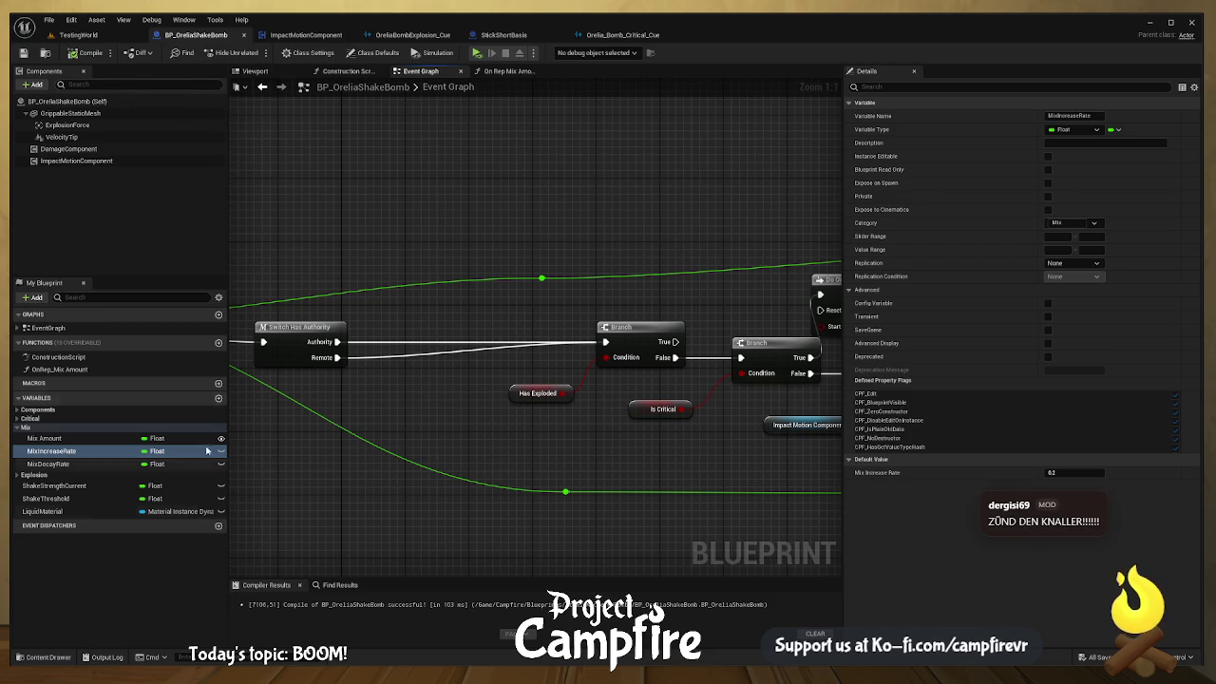
# Step: Duplicate BP_OreliaShakeBomb in the Bombs folder as BP_OreliaShakeBomb_Big and open the copy
pyautogui.click(45, 53)
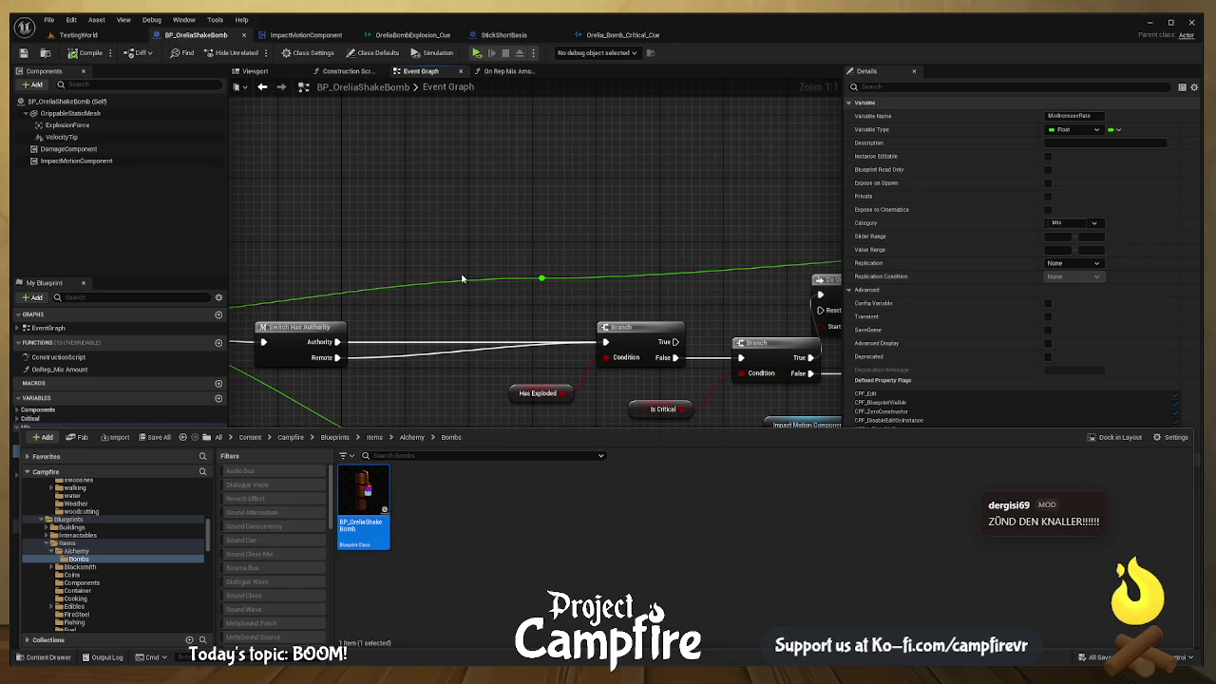
pyautogui.hotkey('ctrl', 'd')
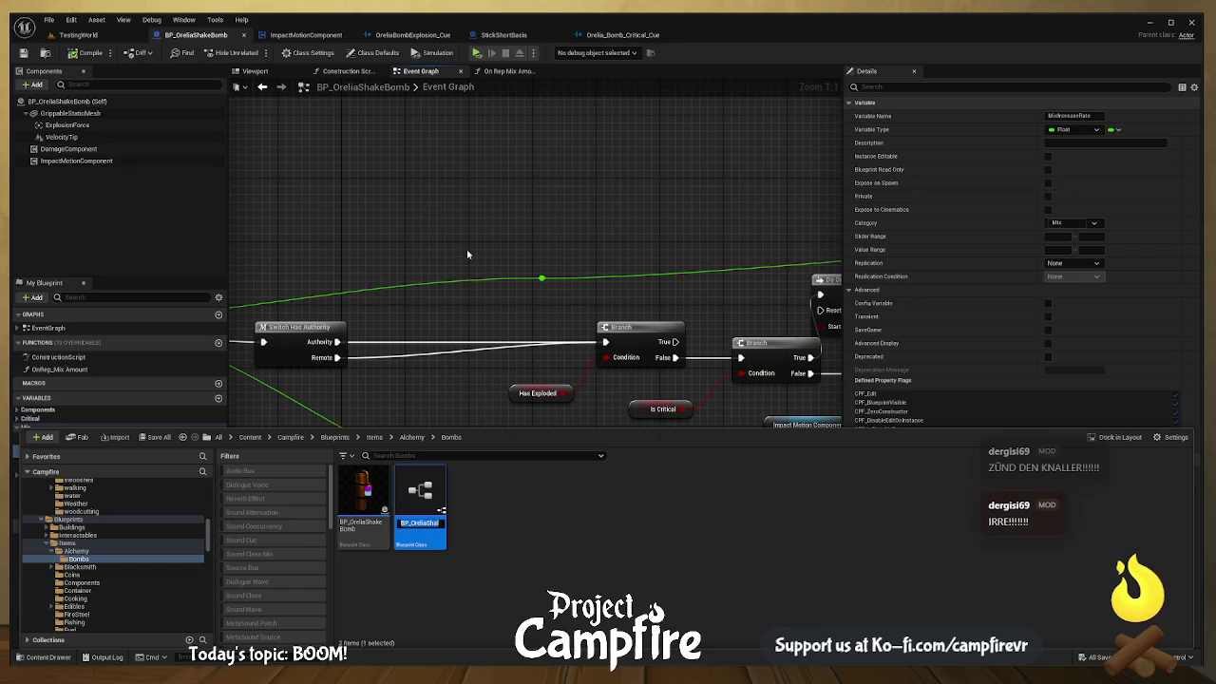
pyautogui.press('End')
pyautogui.press('BackSpace')
pyautogui.write('_C')
pyautogui.press('BackSpace')
pyautogui.write('Big')
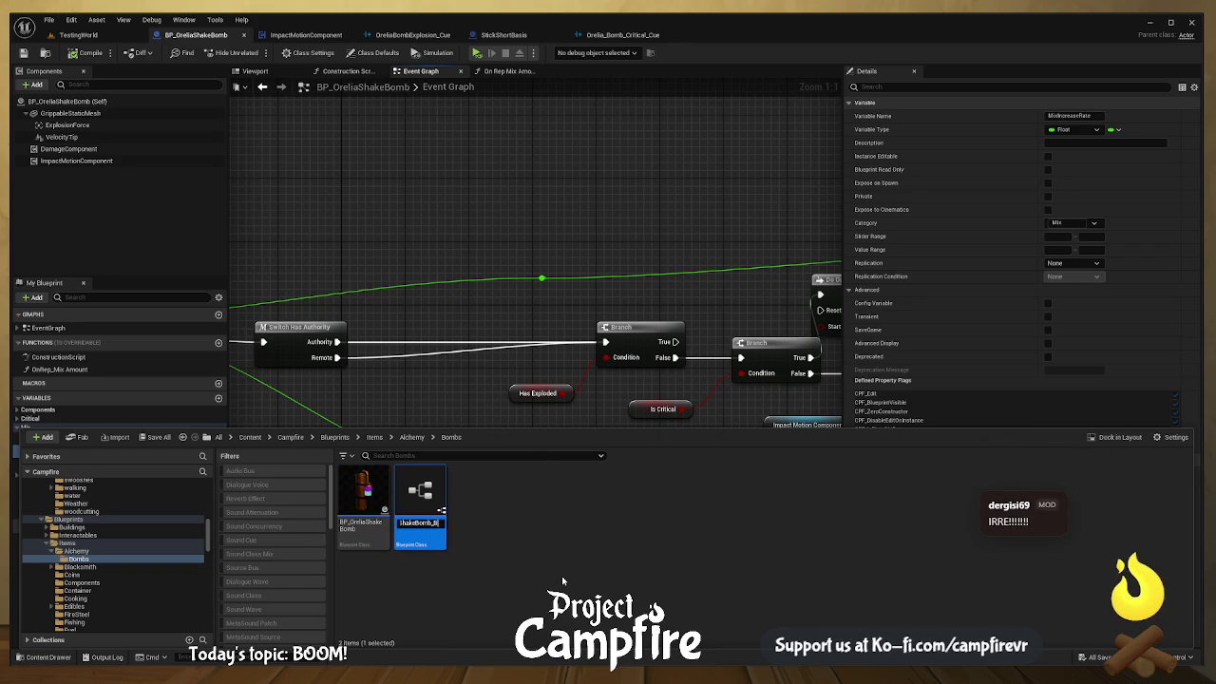
pyautogui.press('Return')
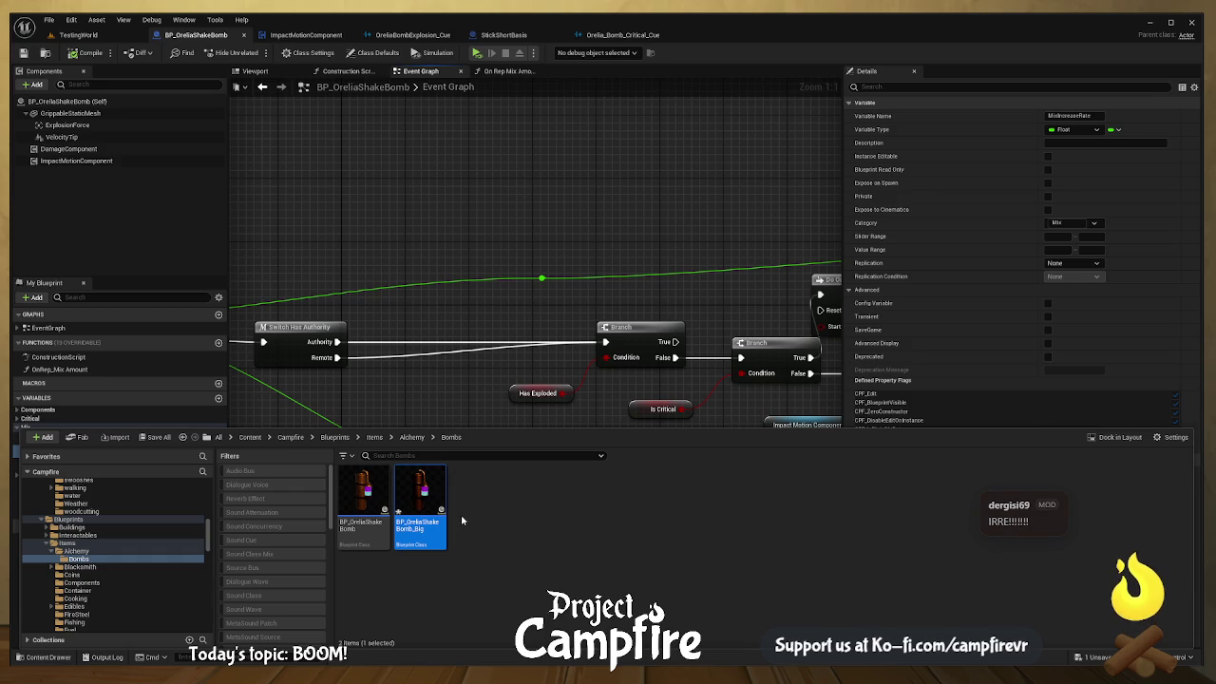
pyautogui.doubleClick(428, 500)
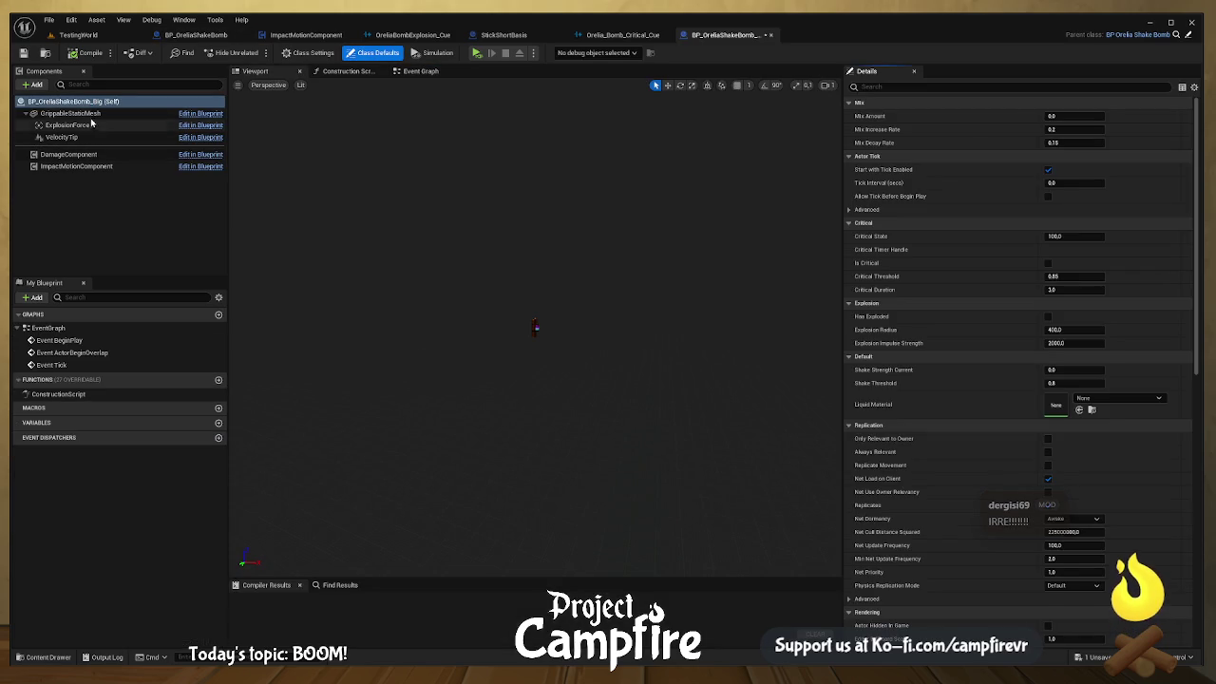
# Step: Select the GrippableStaticMesh component and frame the dynamite mesh in the viewport
pyautogui.click(70, 113)
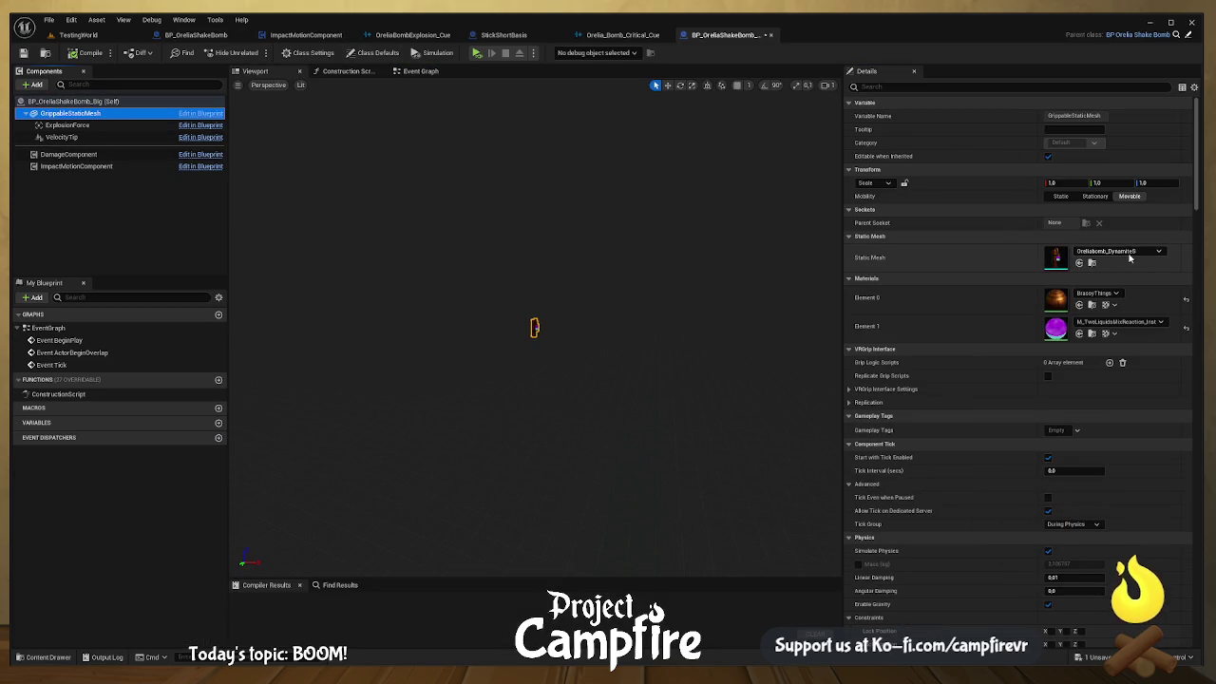
pyautogui.click(1149, 259)
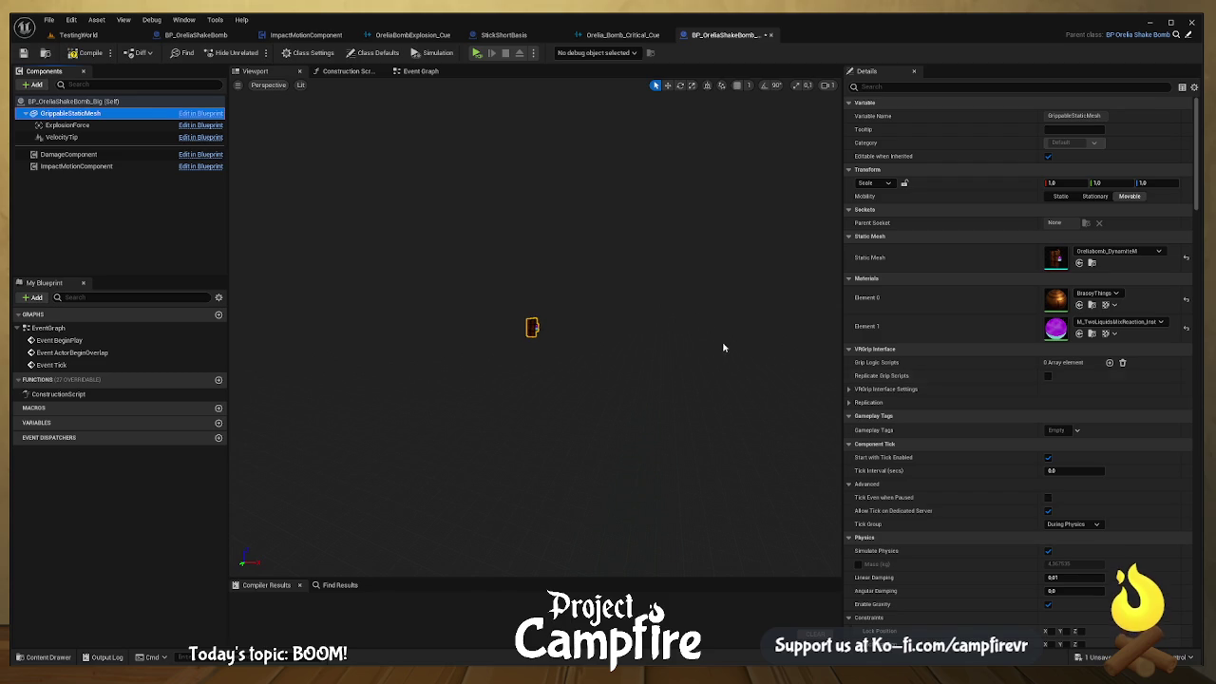
pyautogui.moveTo(667, 363); pyautogui.dragTo(666, 363)
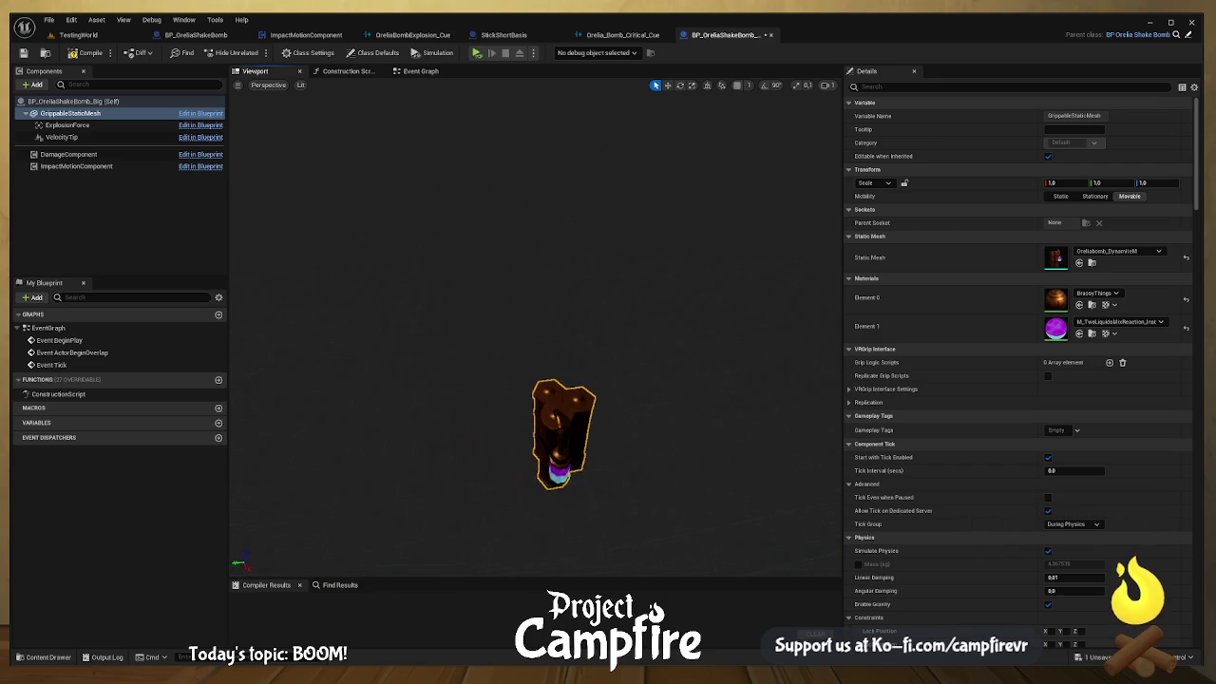
pyautogui.press('f')
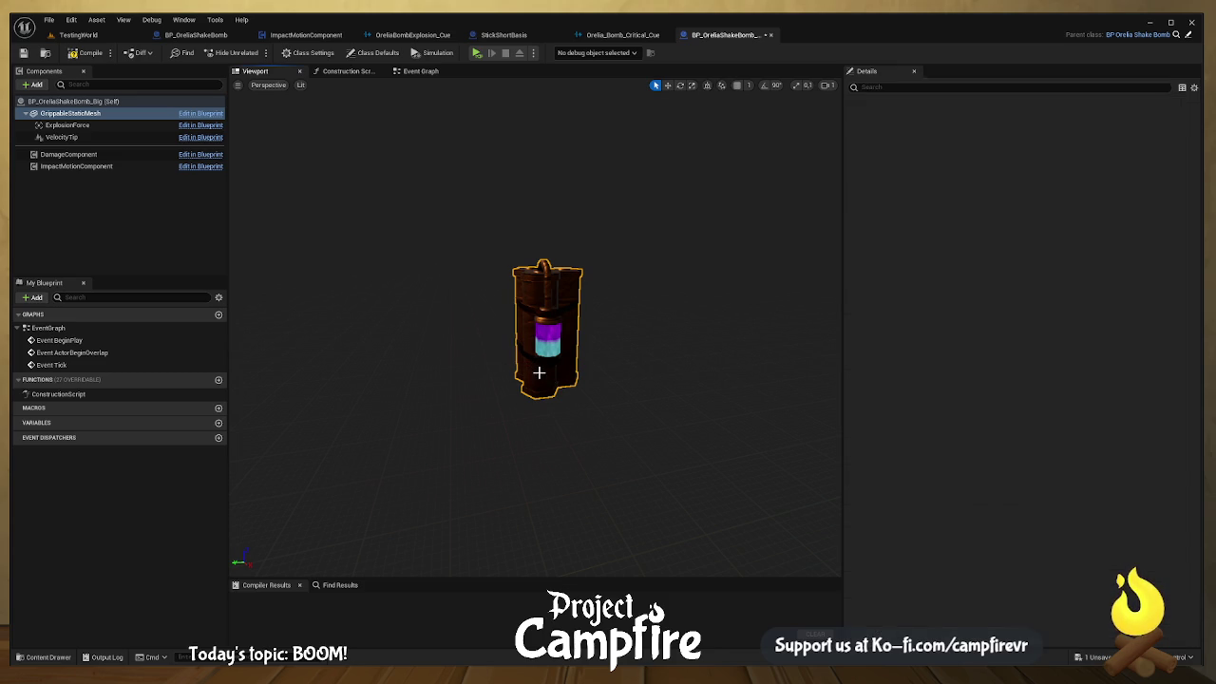
# Step: Review the Big copy's Event Graph and inherited Class Defaults, then return to BP_OreliaShakeBomb
pyautogui.click(427, 74)
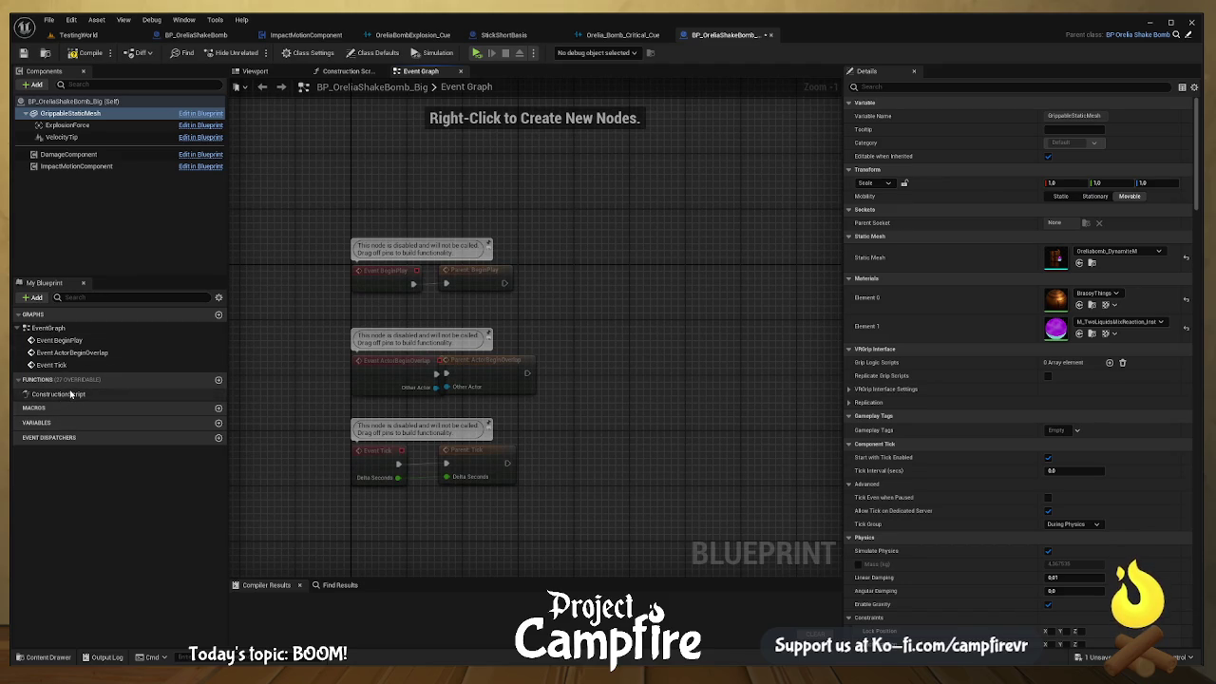
pyautogui.click(76, 100)
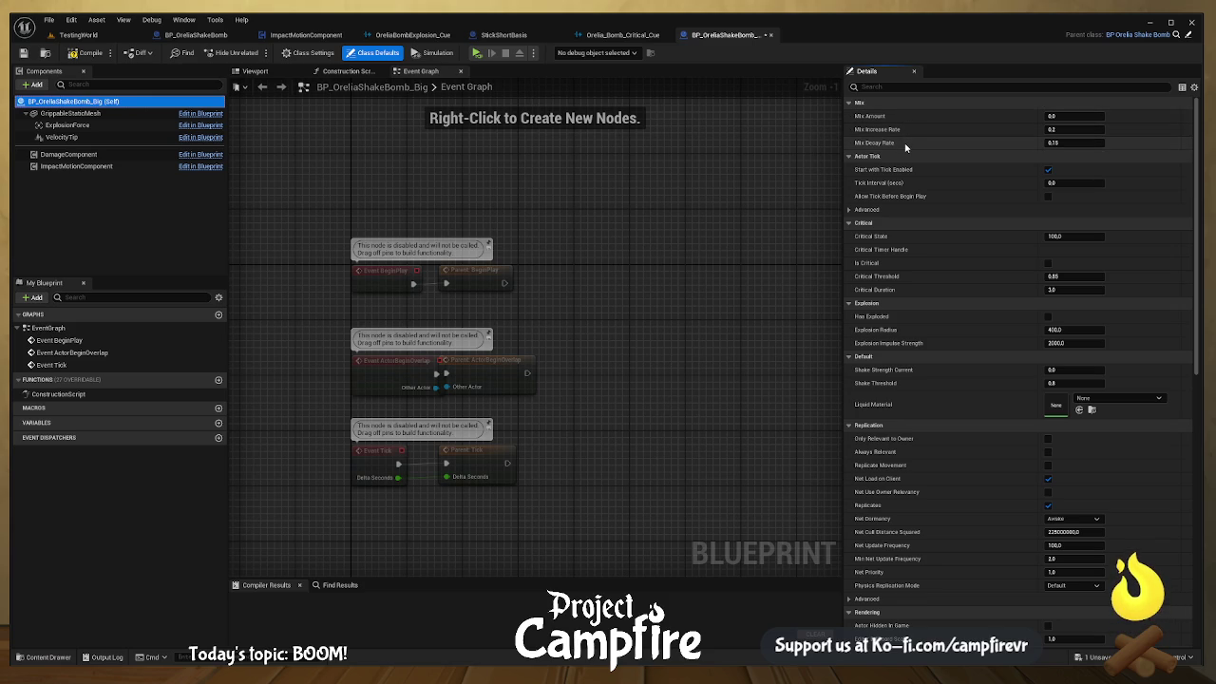
pyautogui.click(201, 38)
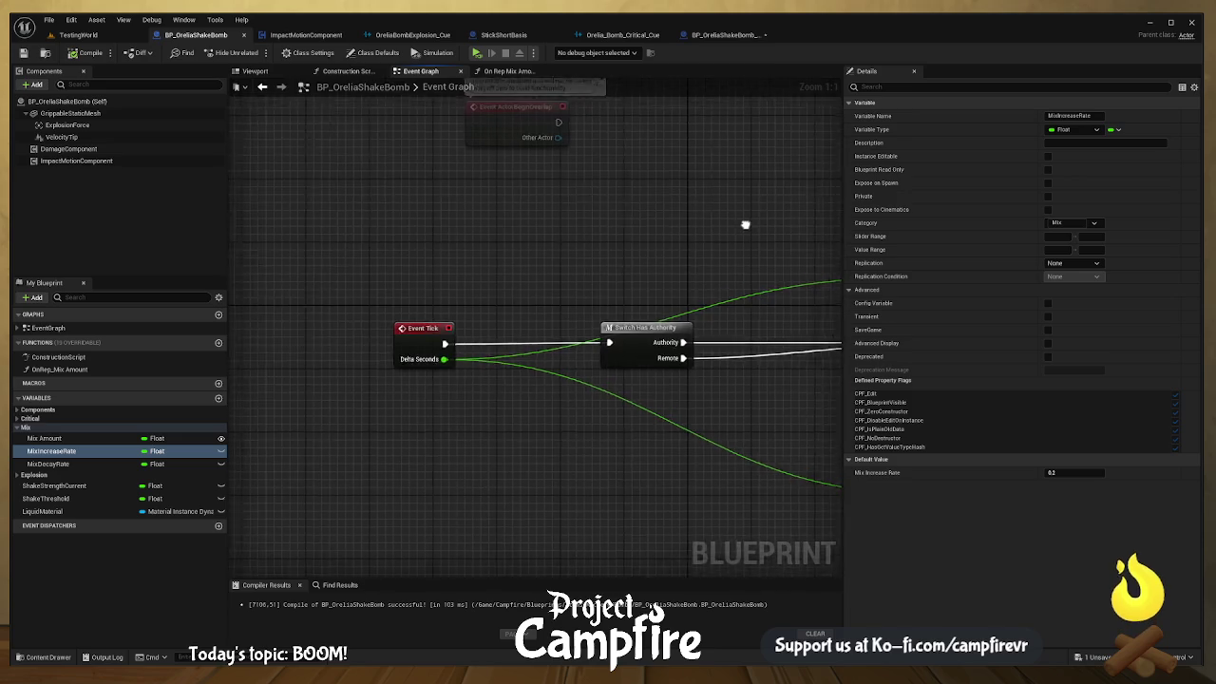
# Step: Add a Float variable named Damage while viewing the KABOOM section
pyautogui.moveTo(760, 223); pyautogui.dragTo(570, 253)
pyautogui.scroll(-2, 524, 261)
pyautogui.scroll(-1, 413, 277)
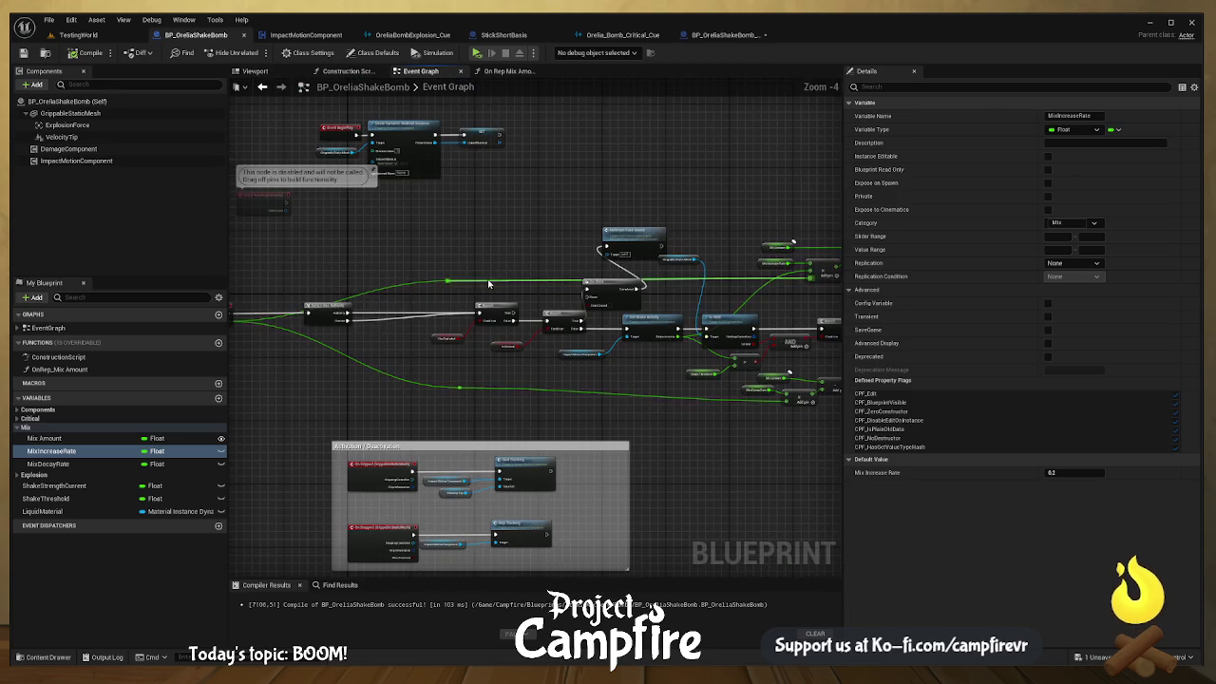
pyautogui.moveTo(495, 282)
pyautogui.mouseDown()
pyautogui.moveTo(565, 196)
pyautogui.moveTo(525, 138)
pyautogui.mouseUp()
pyautogui.moveTo(678, 297); pyautogui.dragTo(578, 119)
pyautogui.moveTo(565, 399); pyautogui.dragTo(562, 238)
pyautogui.scroll(5, 642, 236)
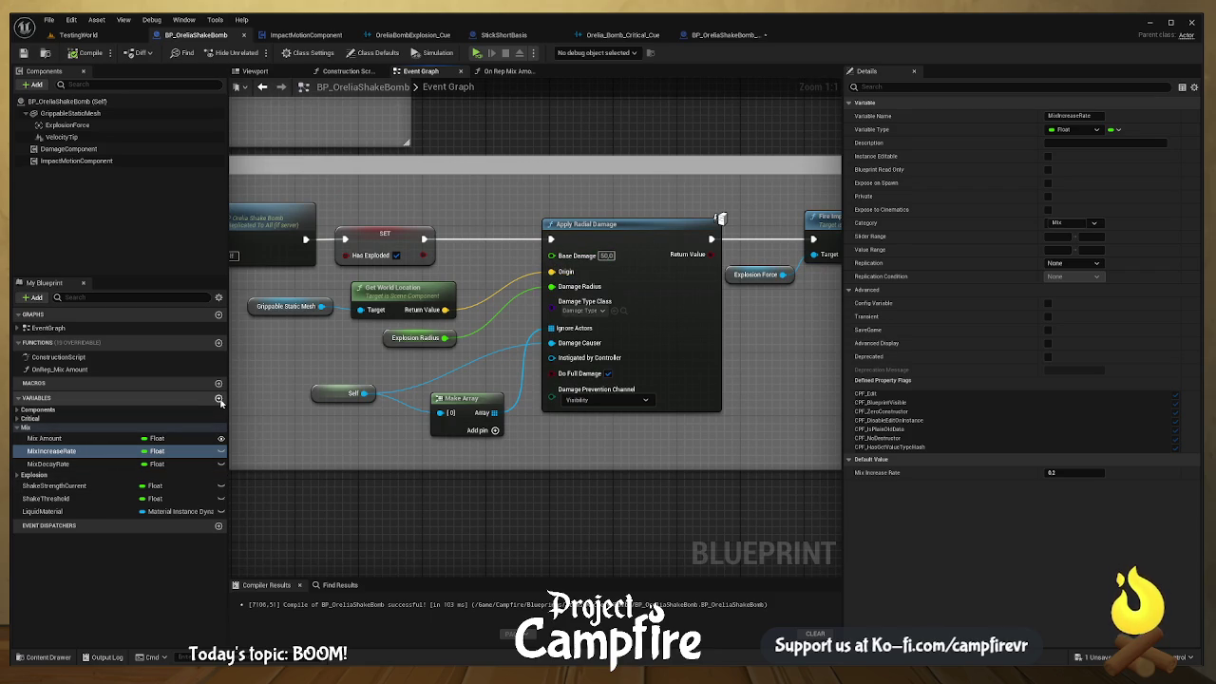
pyautogui.click(218, 398)
pyautogui.write('Damage')
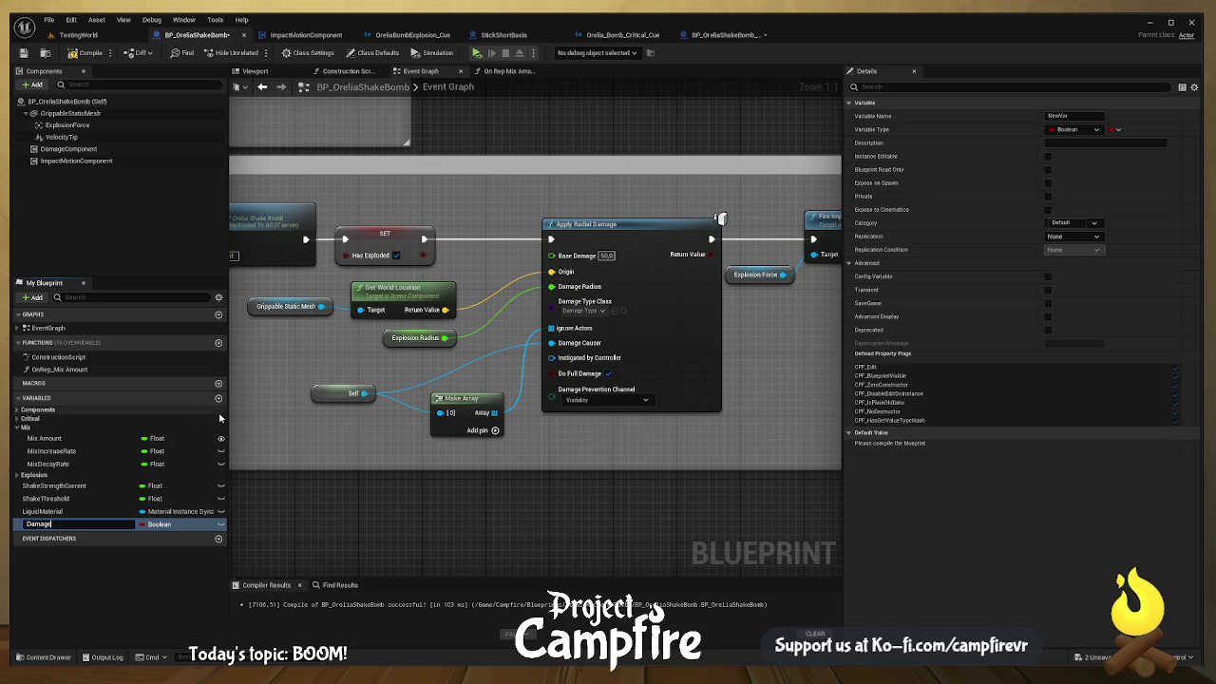
pyautogui.press('Return')
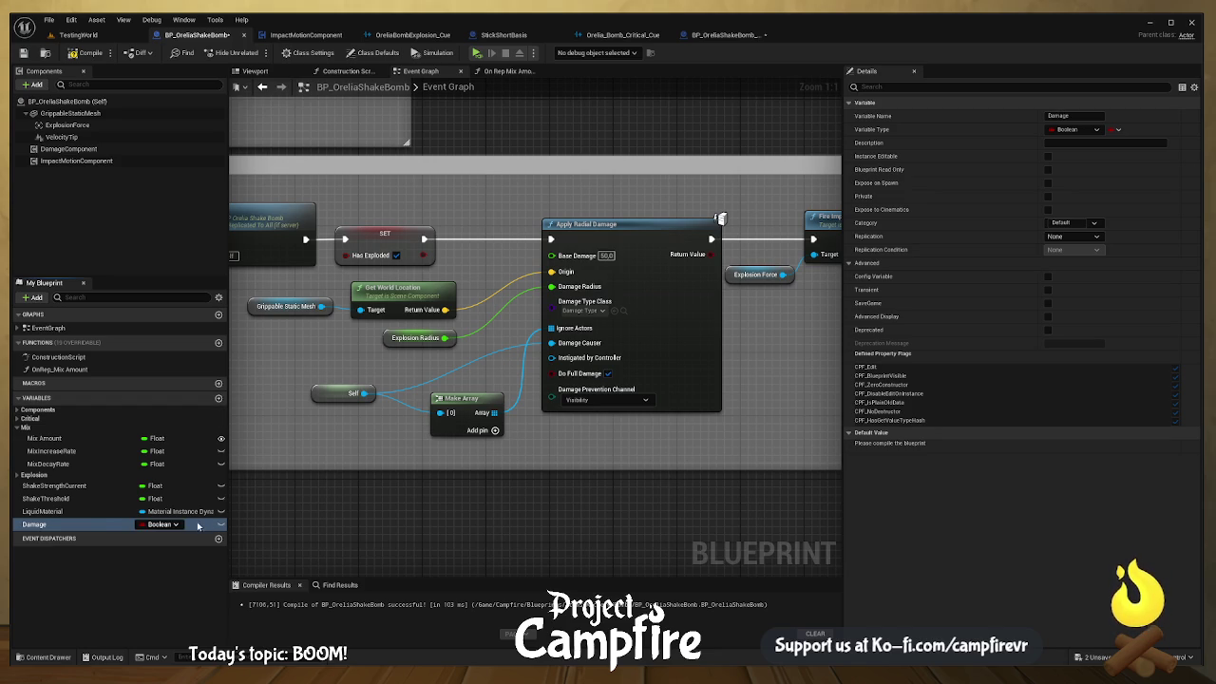
pyautogui.click(180, 524)
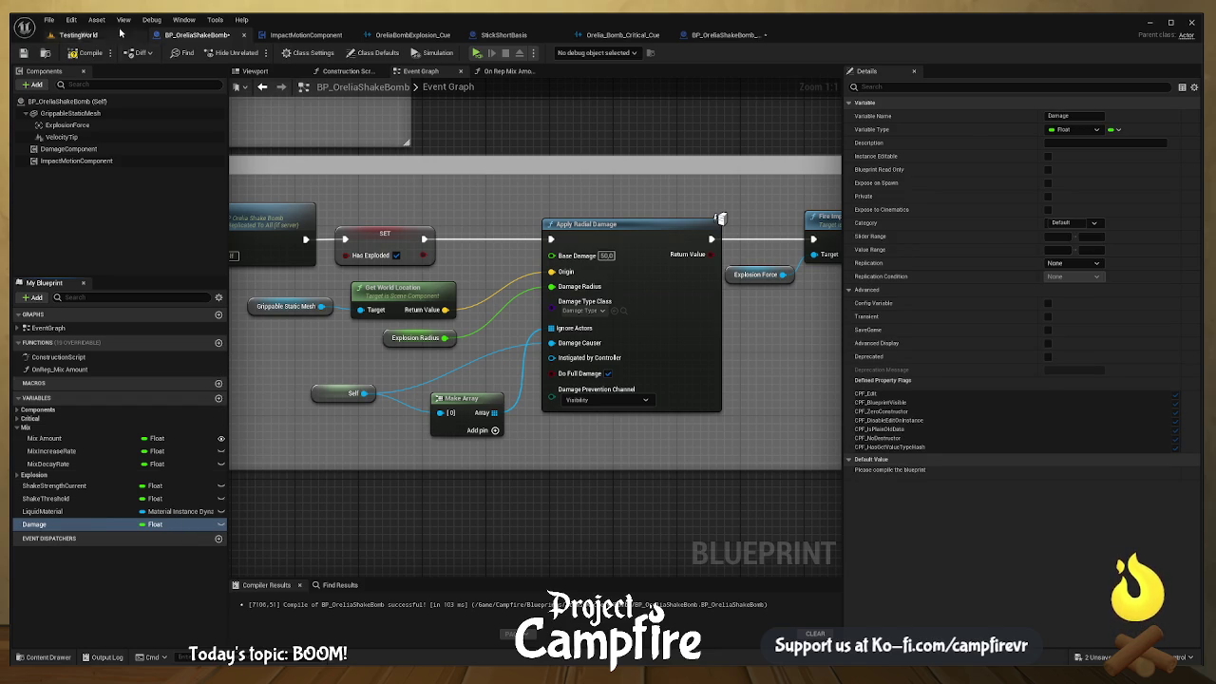
# Step: Compile, set Damage's default to 50.0, and wire it into Apply Radial Damage's Base Damage
pyautogui.click(91, 55)
pyautogui.click(1058, 473)
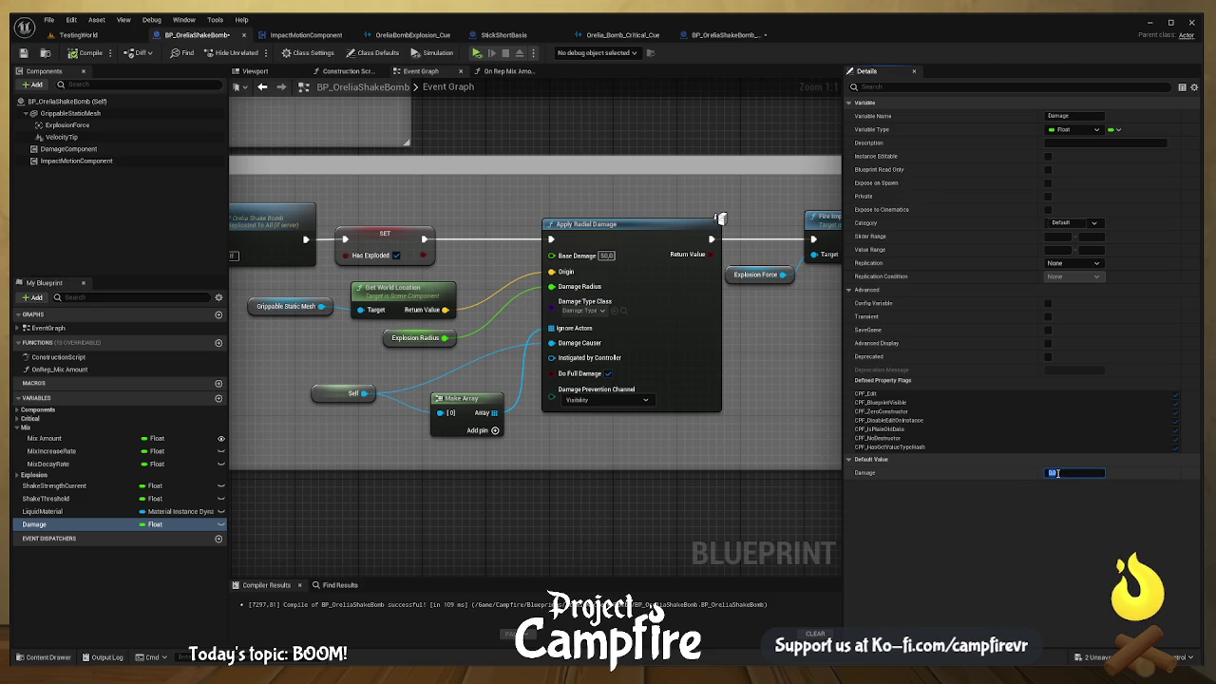
pyautogui.write('0')
pyautogui.press('Return')
pyautogui.moveTo(465, 256); pyautogui.dragTo(552, 256)
pyautogui.scroll(-5, 671, 381)
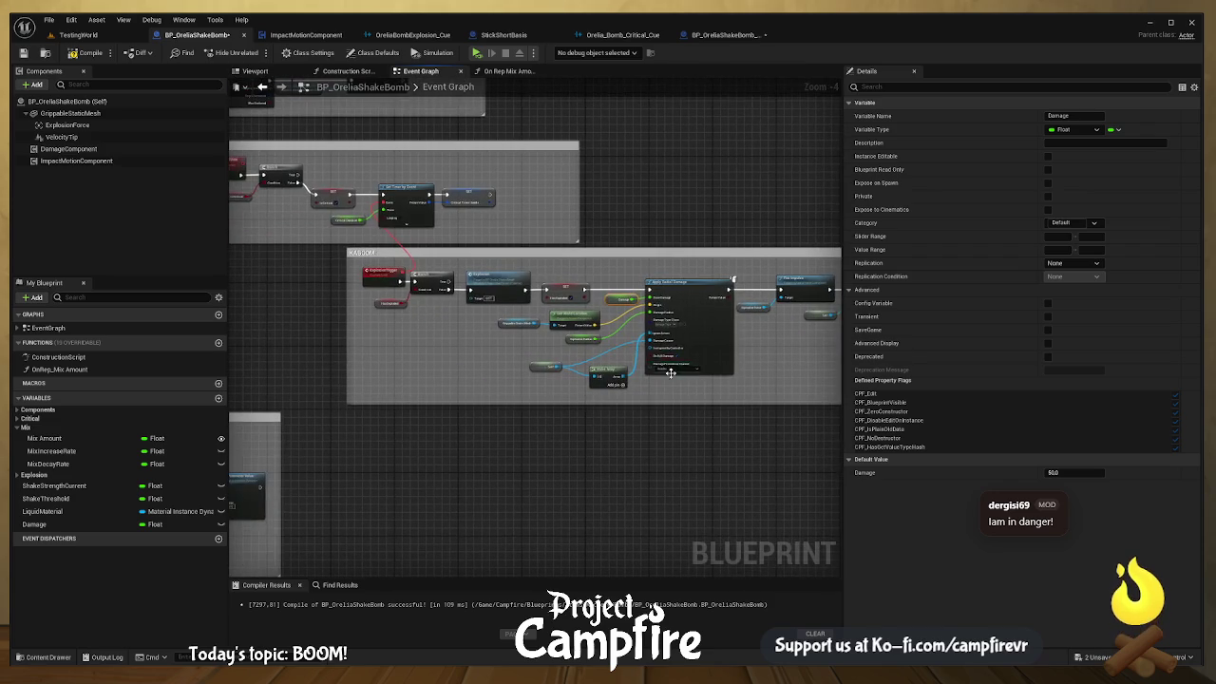
pyautogui.click(112, 126)
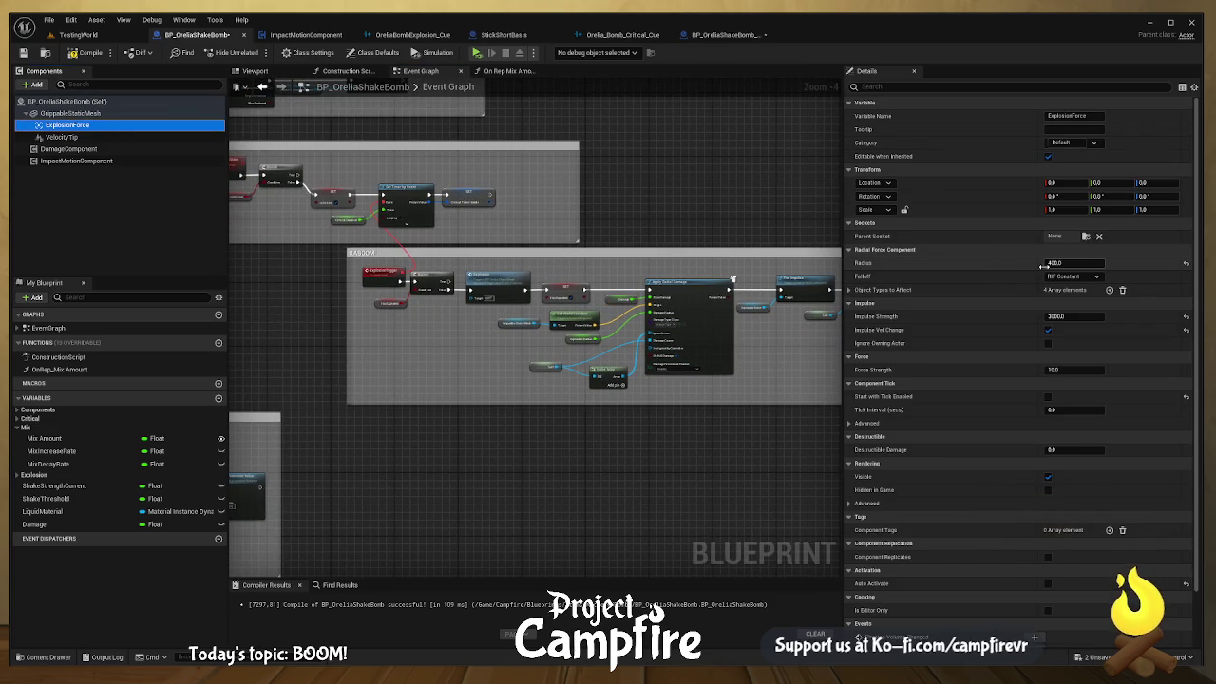
# Step: Place an ExplosionForce component reference beside the BeginPlay and Tick nodes
pyautogui.moveTo(545, 195)
pyautogui.mouseDown()
pyautogui.moveTo(698, 421)
pyautogui.moveTo(623, 389)
pyautogui.mouseUp()
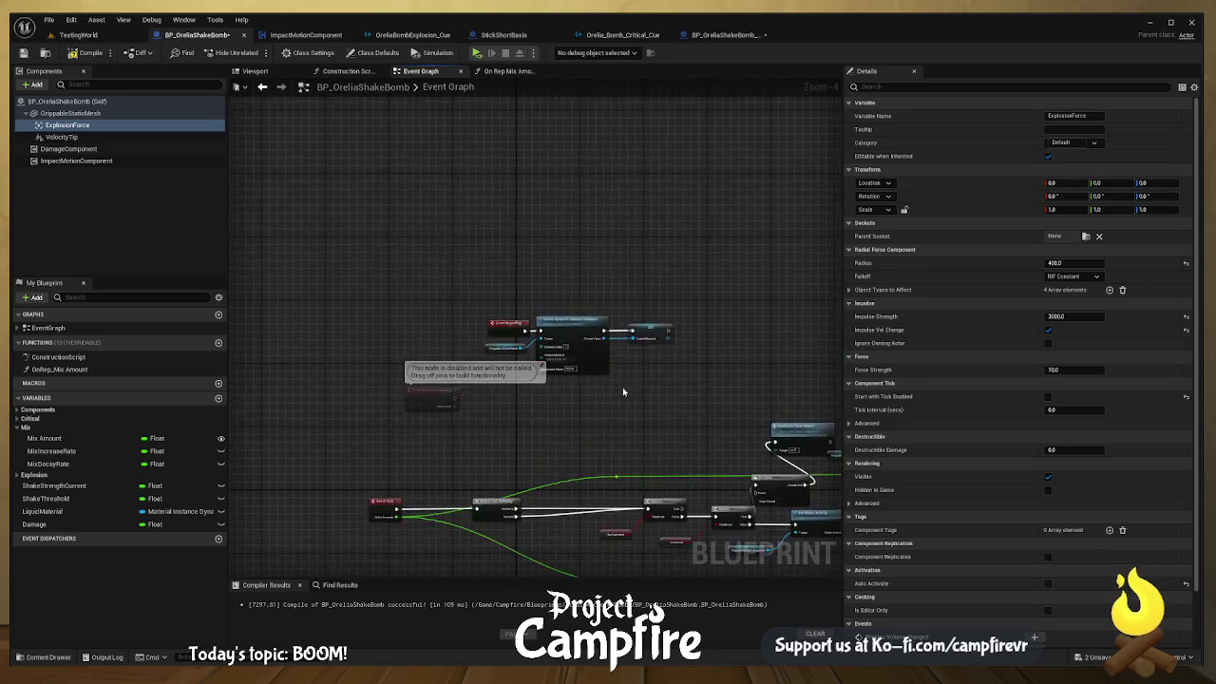
pyautogui.scroll(4, 622, 389)
pyautogui.moveTo(100, 125)
pyautogui.mouseDown()
pyautogui.moveTo(553, 406)
pyautogui.moveTo(688, 337)
pyautogui.moveTo(689, 276)
pyautogui.moveTo(660, 297)
pyautogui.moveTo(680, 290)
pyautogui.mouseUp()
# Step: Add a new float variable and name it ExplosionForceRadius
pyautogui.click(218, 399)
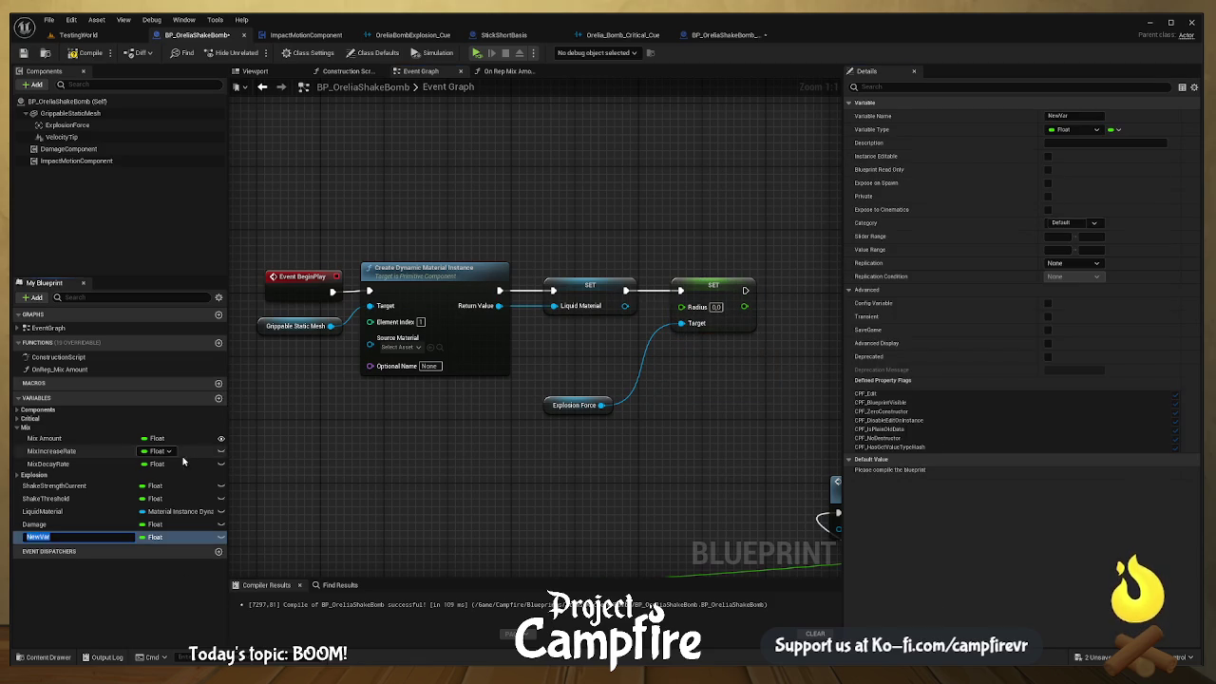
pyautogui.write('ExplosionRadius')
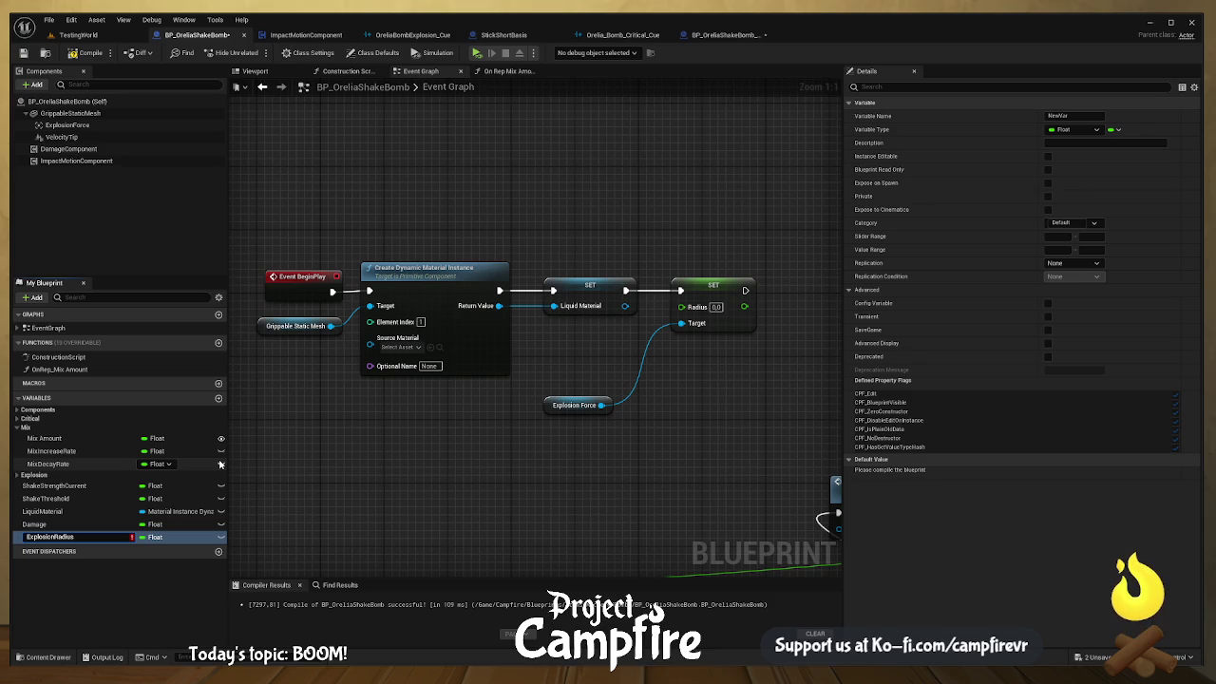
pyautogui.press('BackSpace')
pyautogui.press('BackSpace')
pyautogui.press('BackSpace')
pyautogui.press('Escape')
pyautogui.click(70, 539)
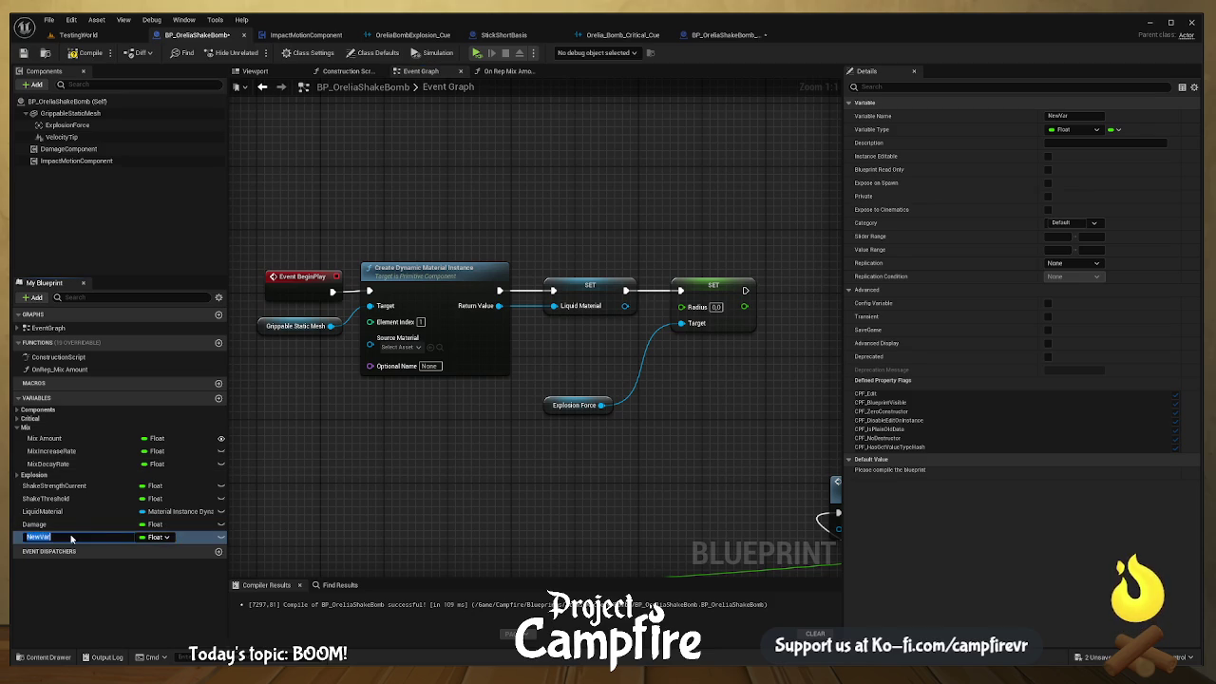
pyautogui.click(129, 537)
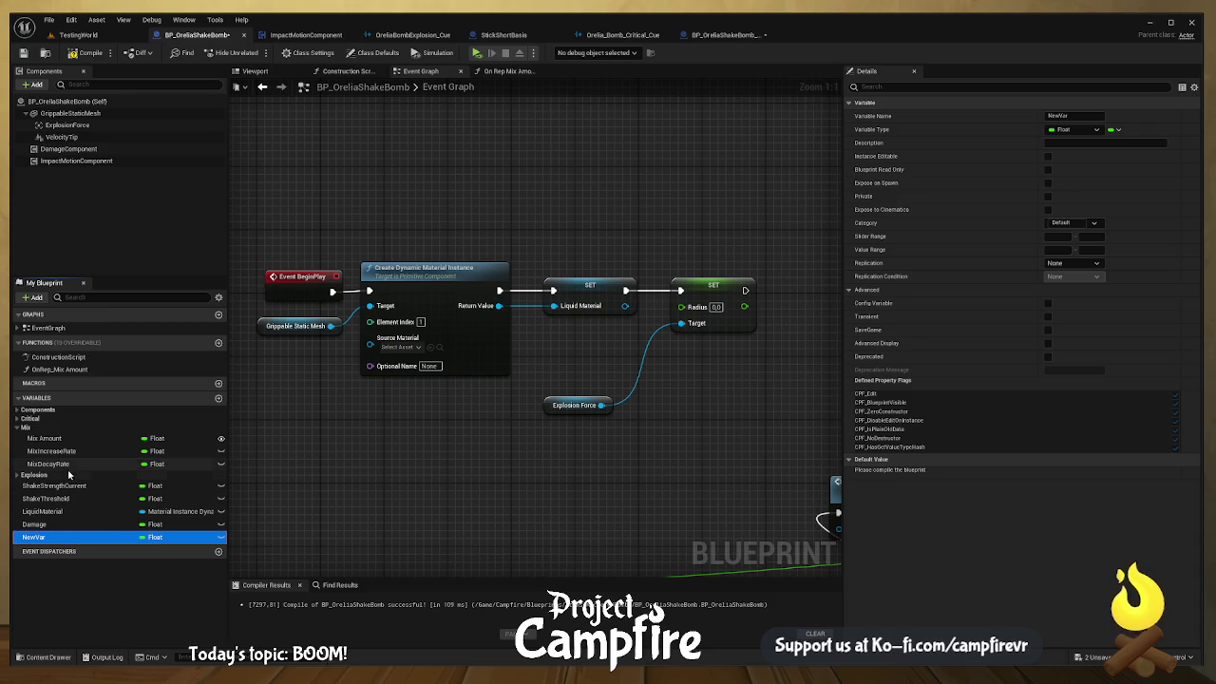
pyautogui.click(20, 419)
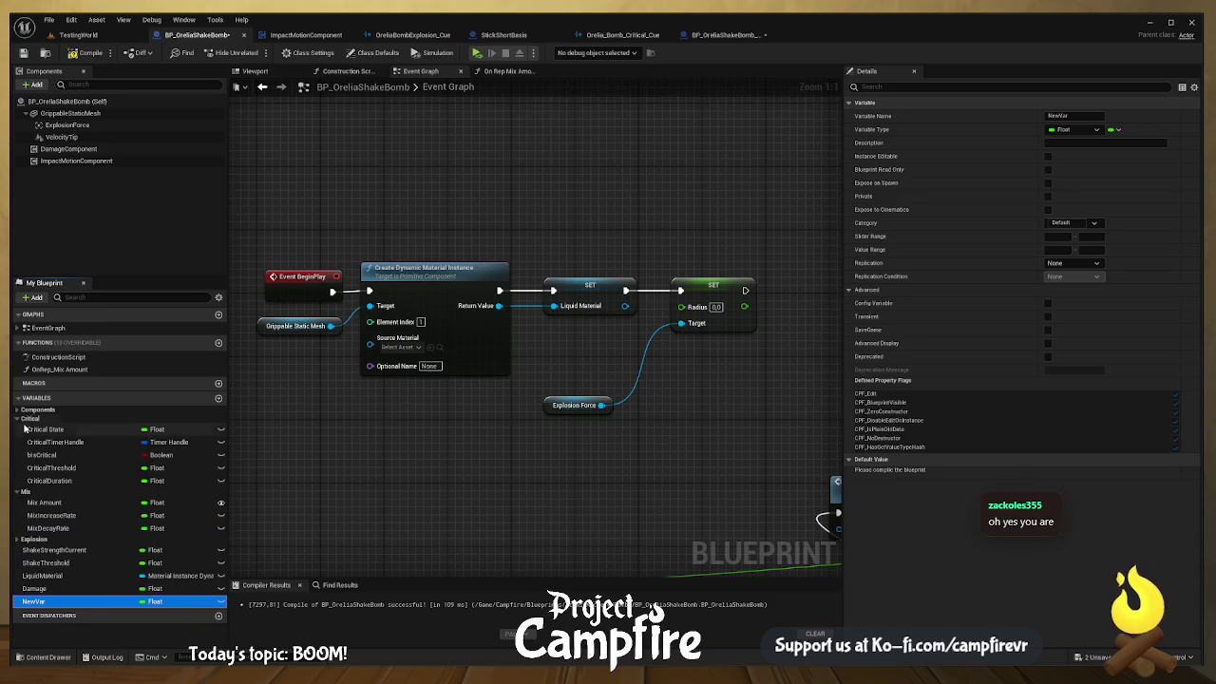
pyautogui.click(18, 410)
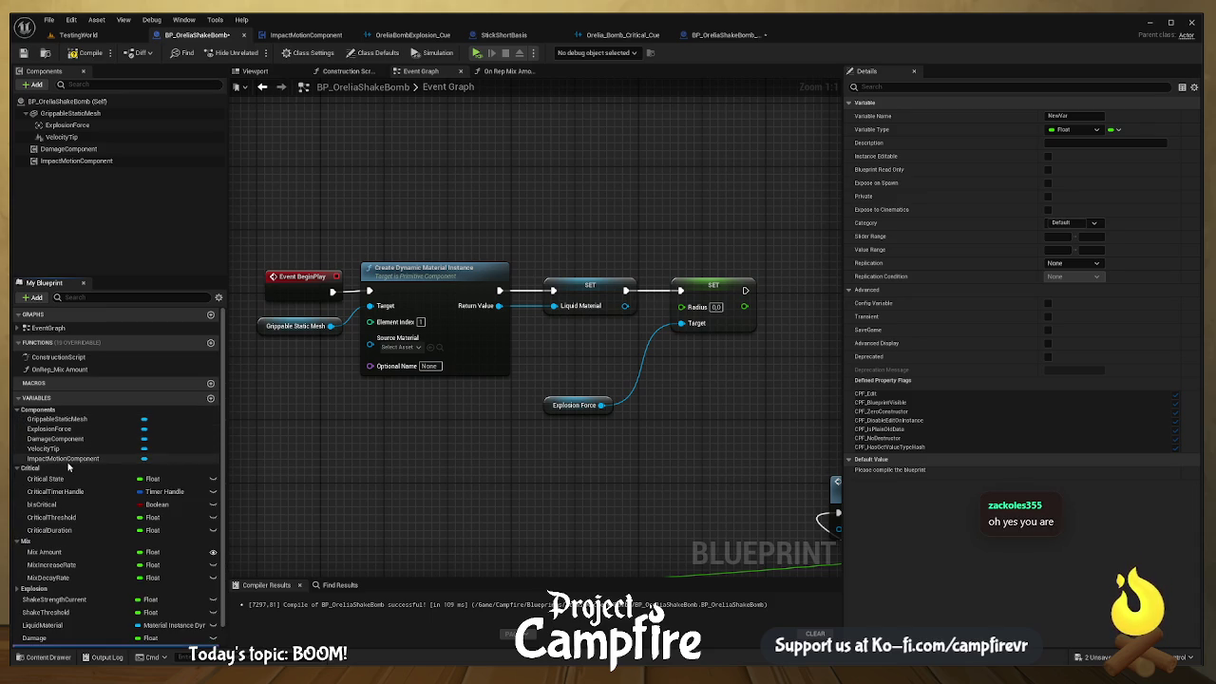
pyautogui.scroll(-1, 76, 475)
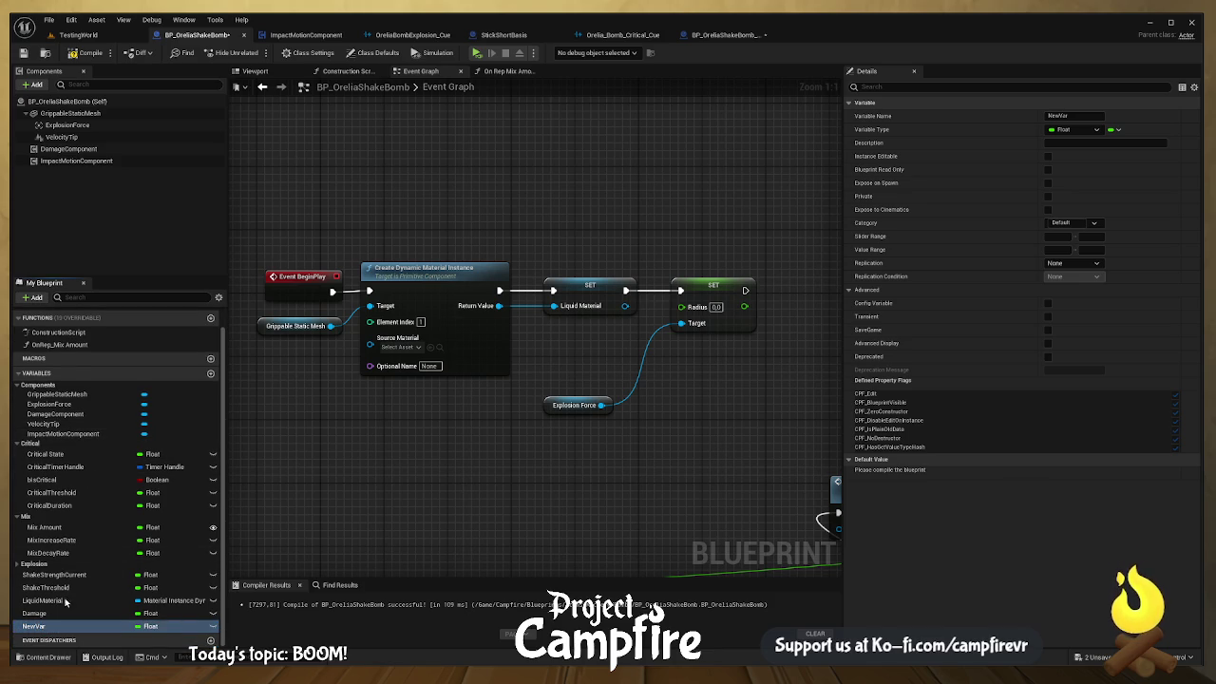
pyautogui.press('F2')
pyautogui.write('ExplosionForceRadius')
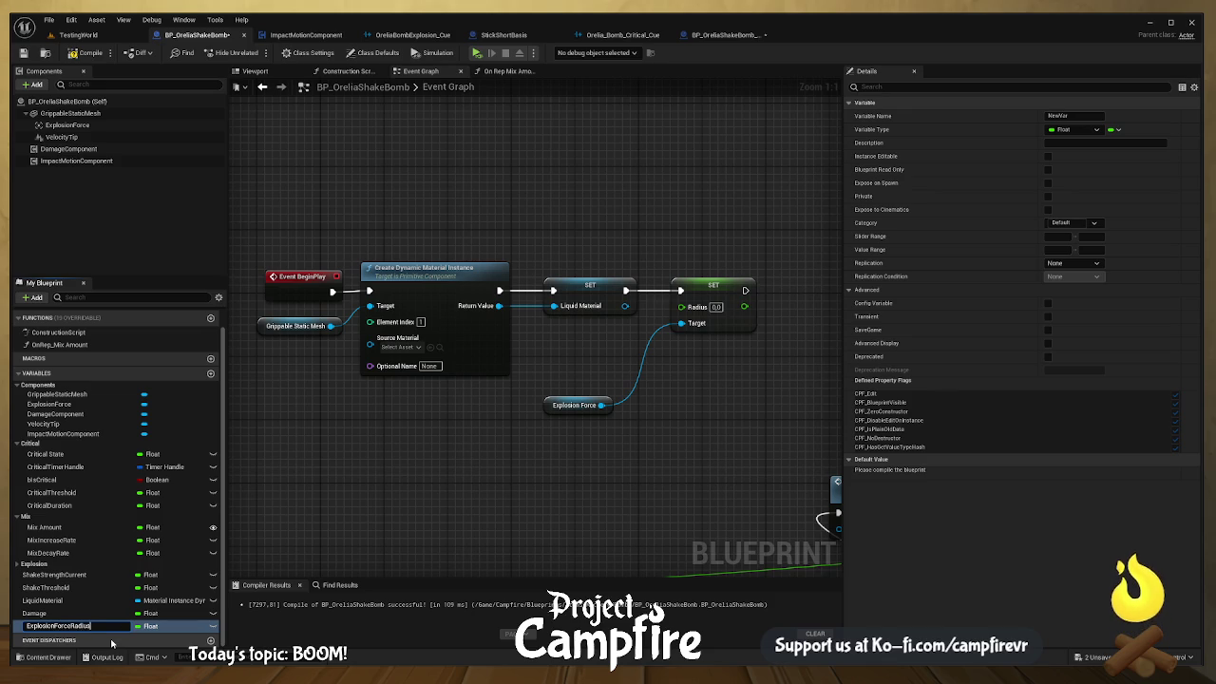
pyautogui.press('Return')
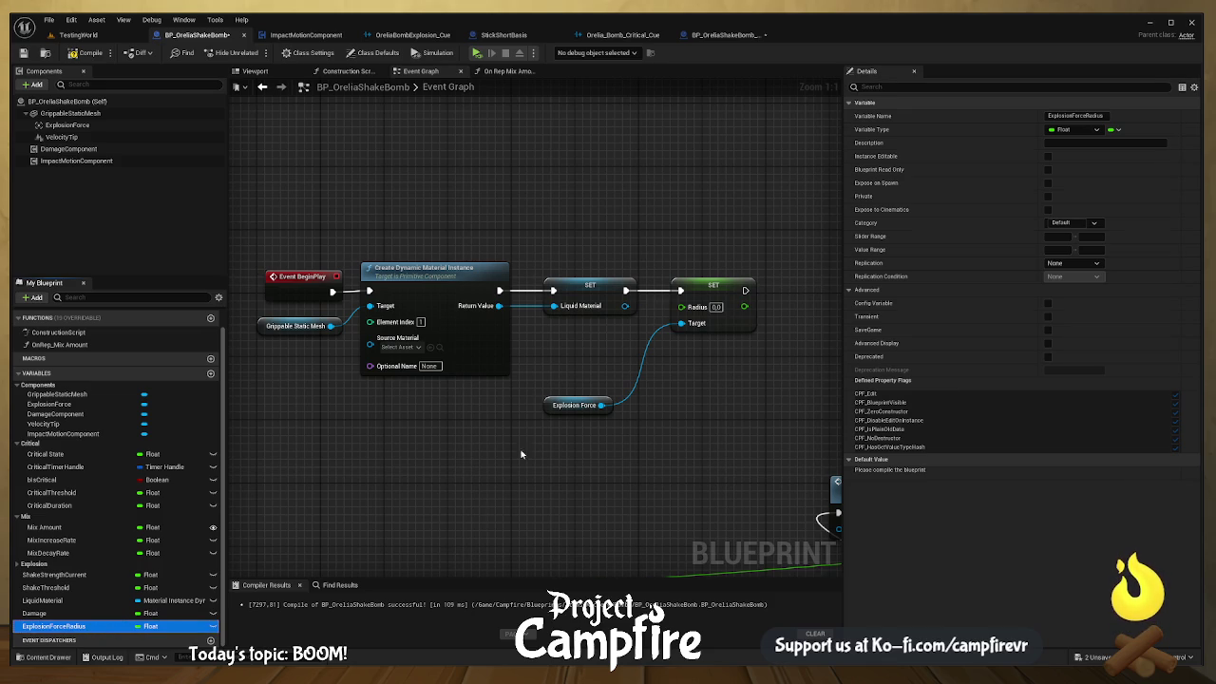
# Step: Paste an ExplosionForceRadius getter into the event graph near the ExplosionForce node
pyautogui.click(545, 352)
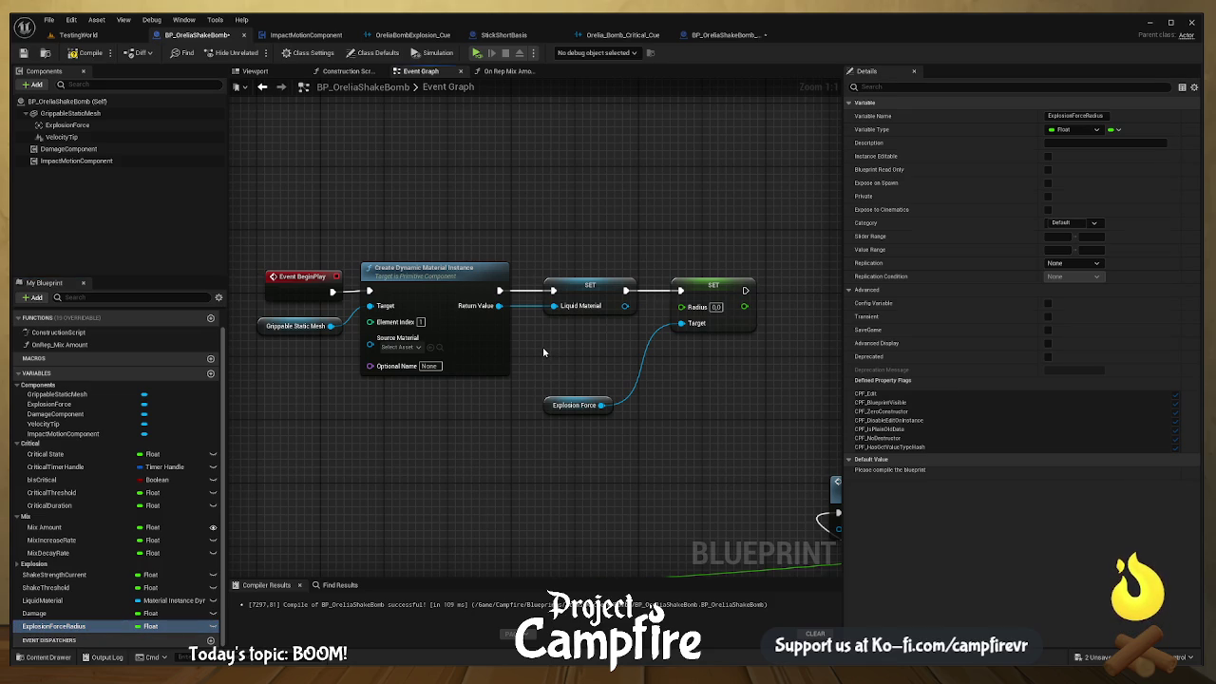
pyautogui.hotkey('ctrl', 'v')
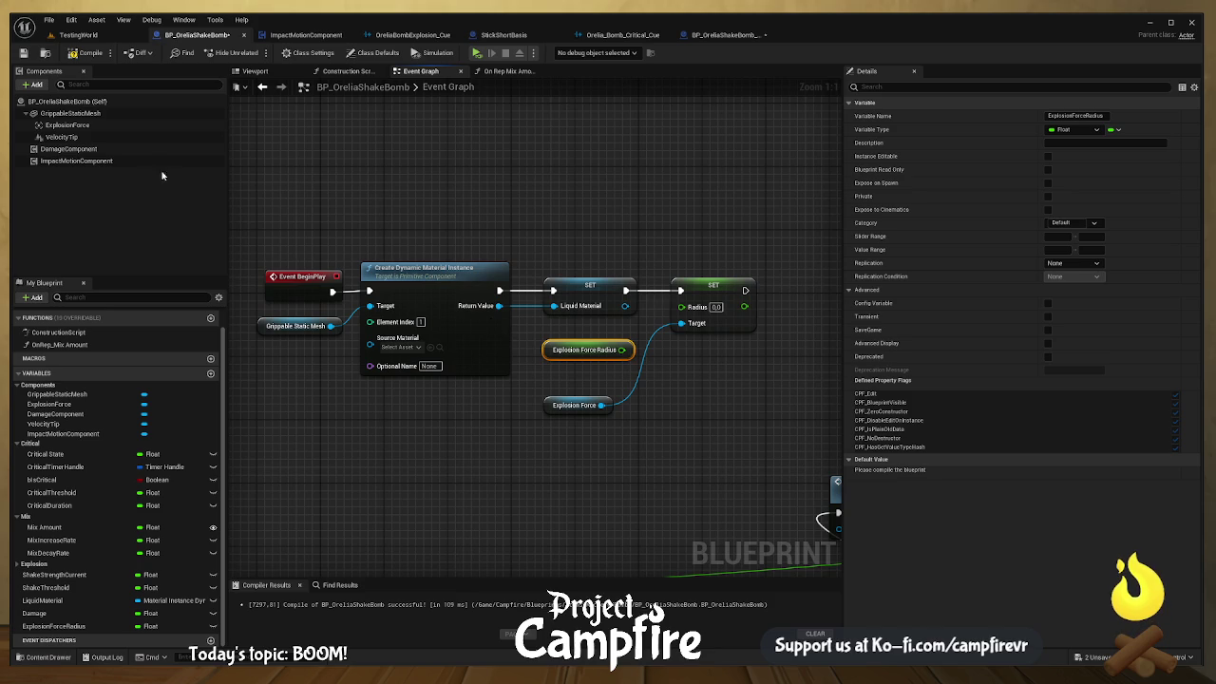
pyautogui.click(121, 126)
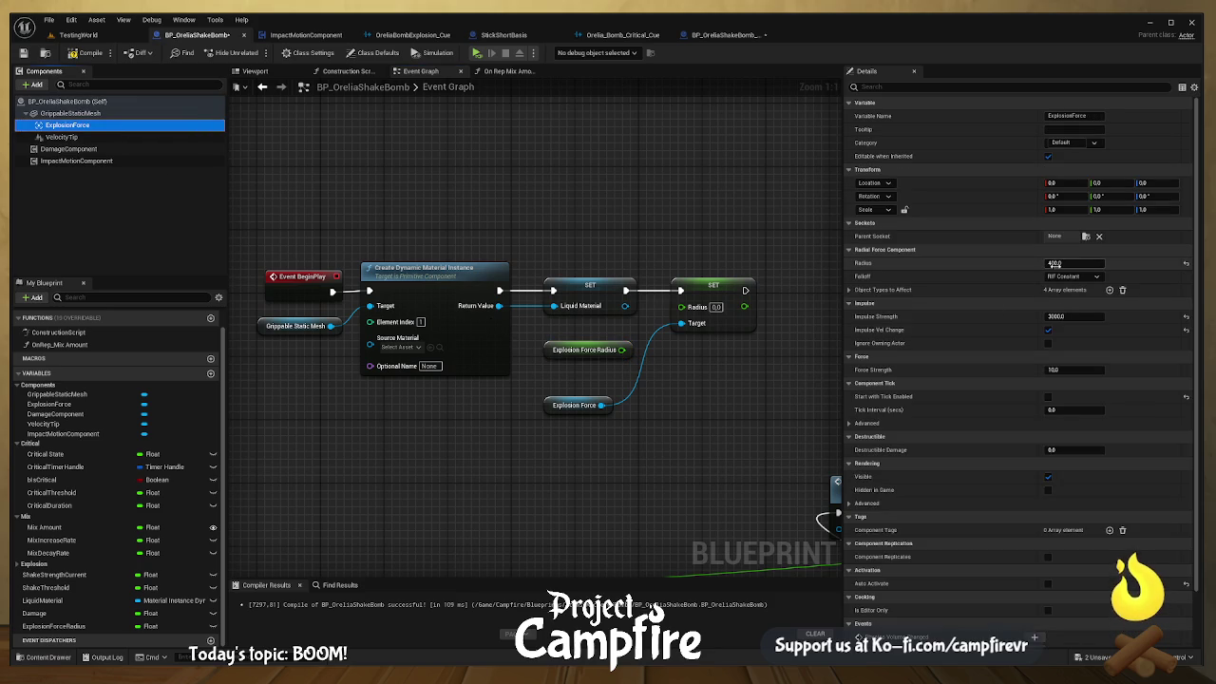
pyautogui.click(584, 350)
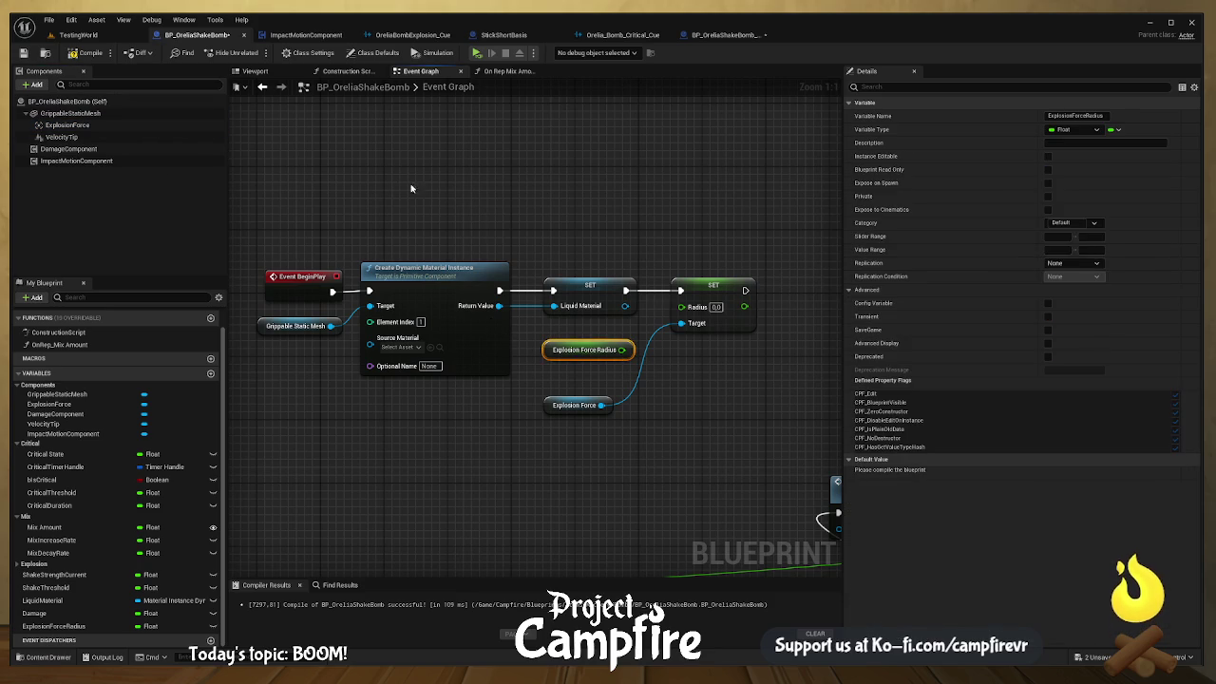
# Step: Compile and set ExplosionForceRadius's default value to 400
pyautogui.click(86, 52)
pyautogui.click(1071, 472)
pyautogui.write('000')
pyautogui.press('Return')
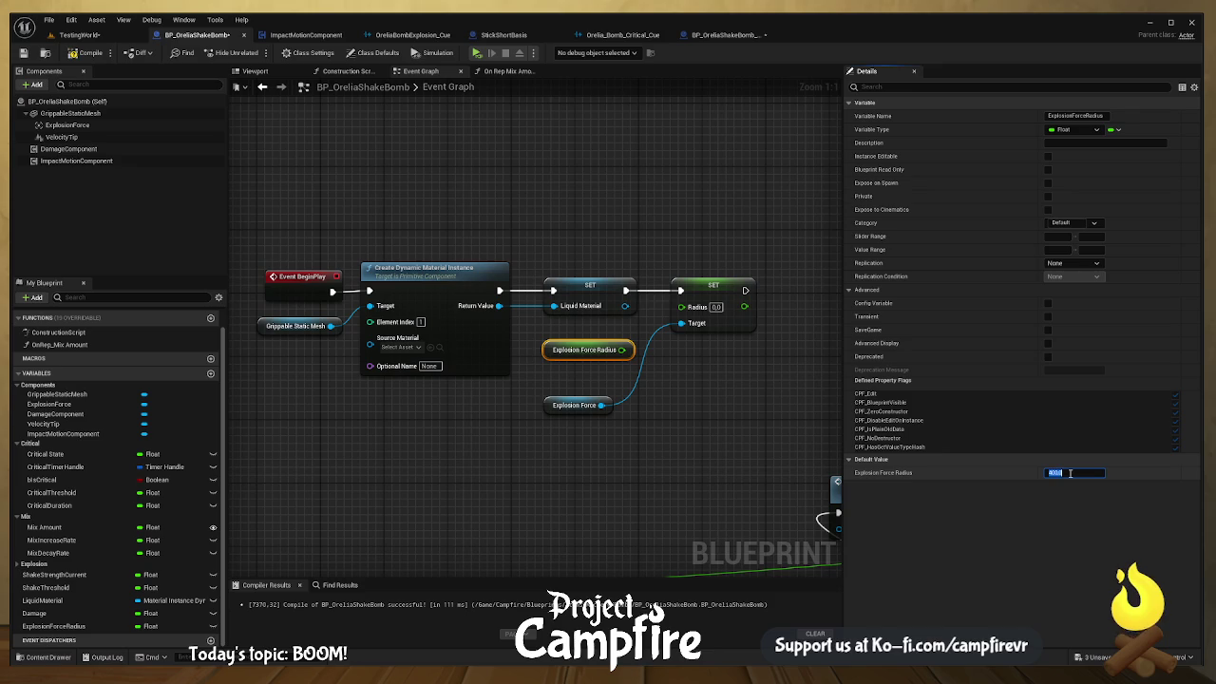
# Step: Connect the getter to the SET node's Radius input and tidy the nodes
pyautogui.moveTo(622, 349); pyautogui.dragTo(691, 309)
pyautogui.moveTo(580, 354); pyautogui.dragTo(573, 338)
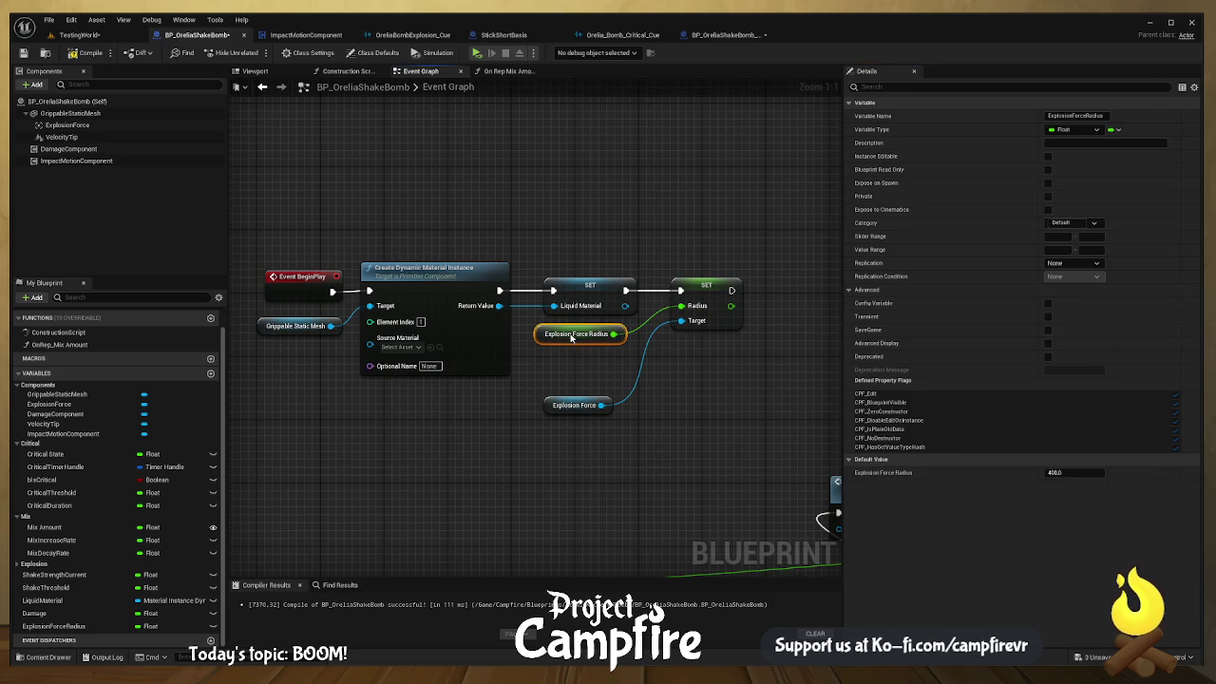
pyautogui.moveTo(574, 405); pyautogui.dragTo(591, 368)
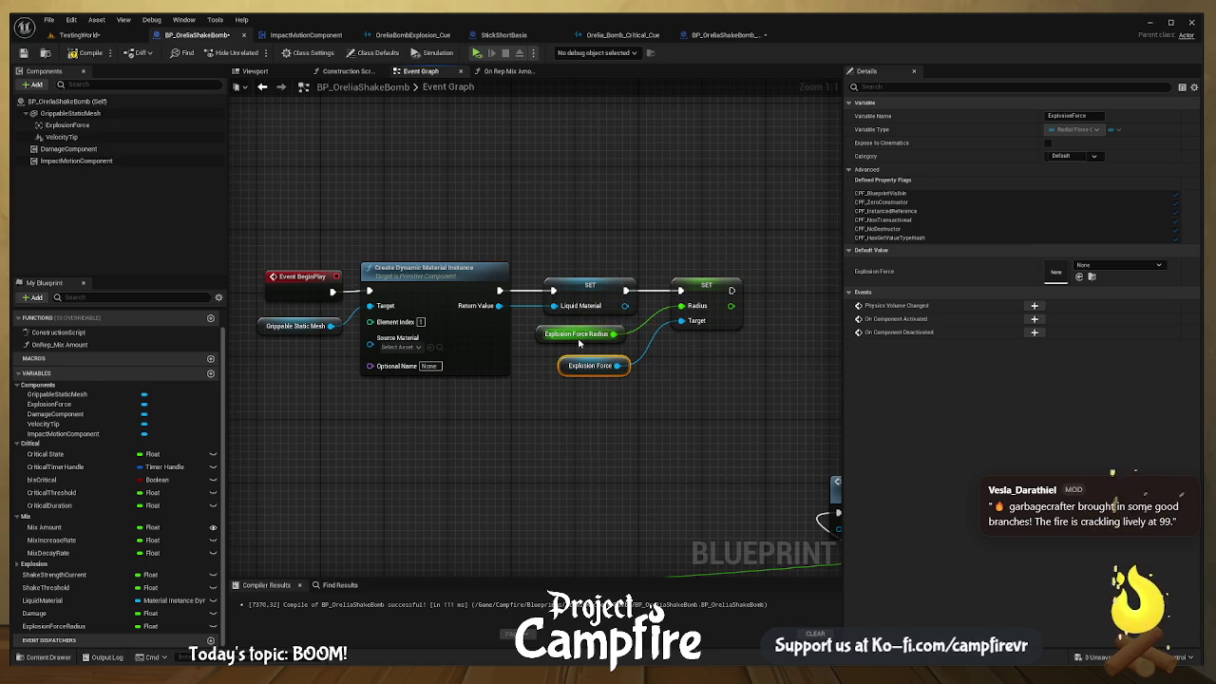
# Step: In BP_OreliaShakeBomb_Big's Class Defaults, set Damage to 100 and Explosion Force Radius to 800
pyautogui.click(476, 86)
pyautogui.click(739, 35)
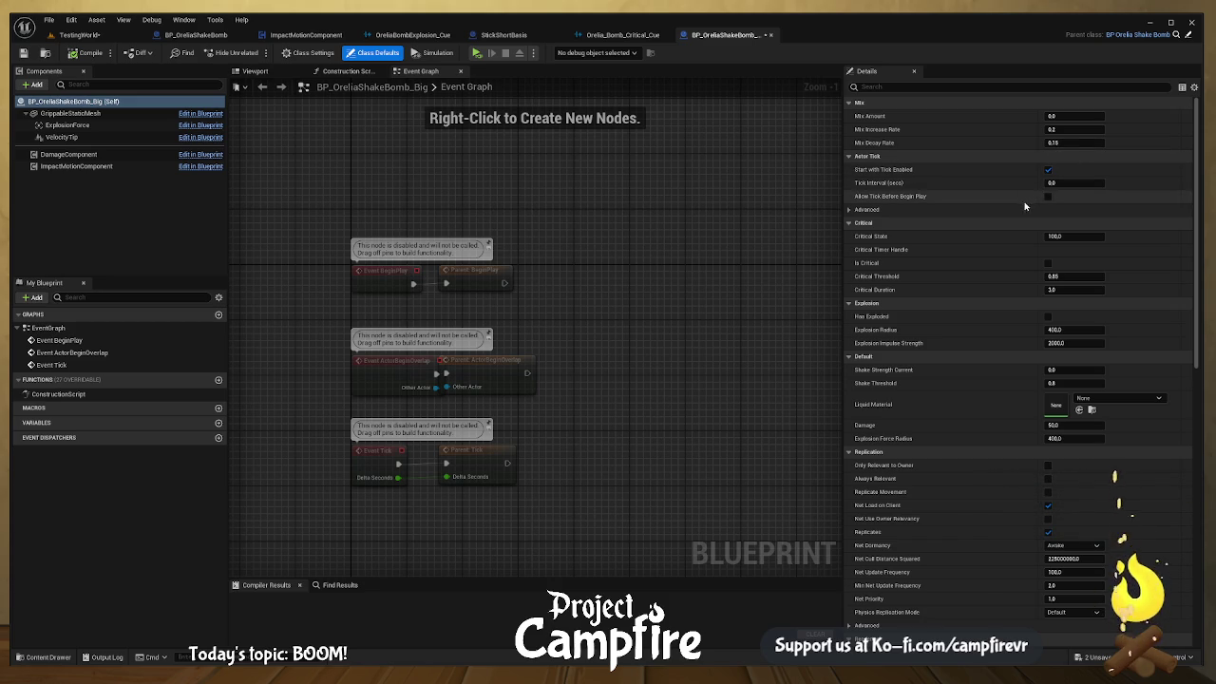
pyautogui.click(1066, 329)
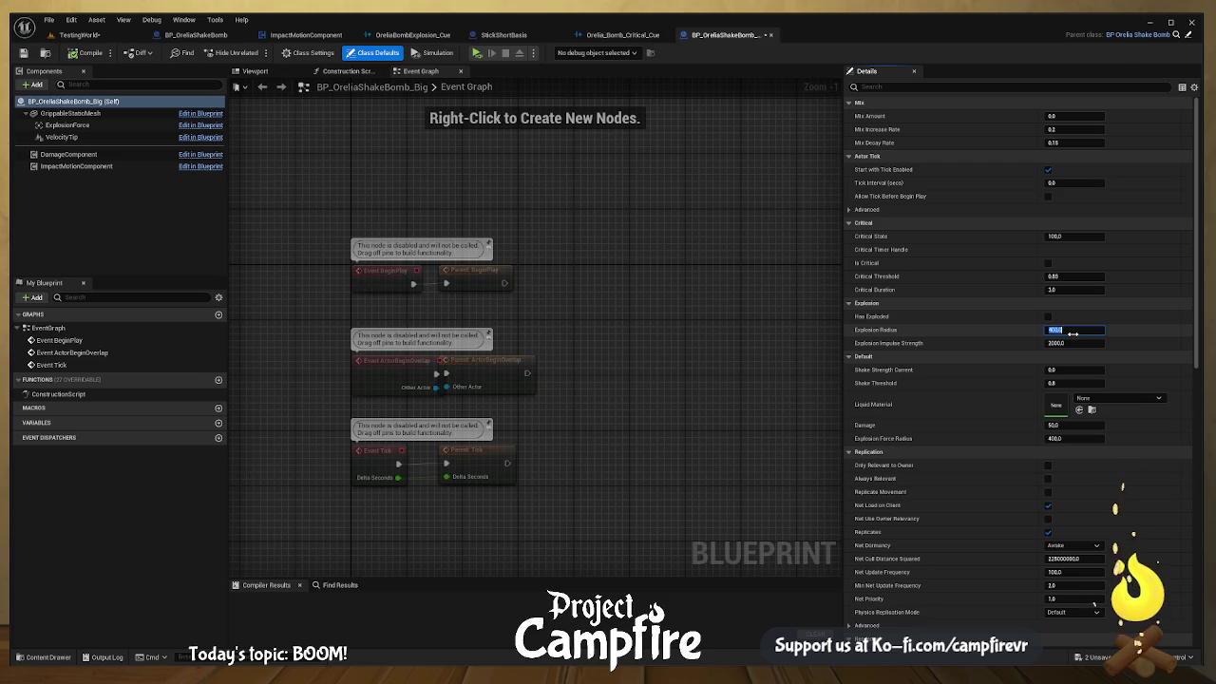
pyautogui.click(1077, 343)
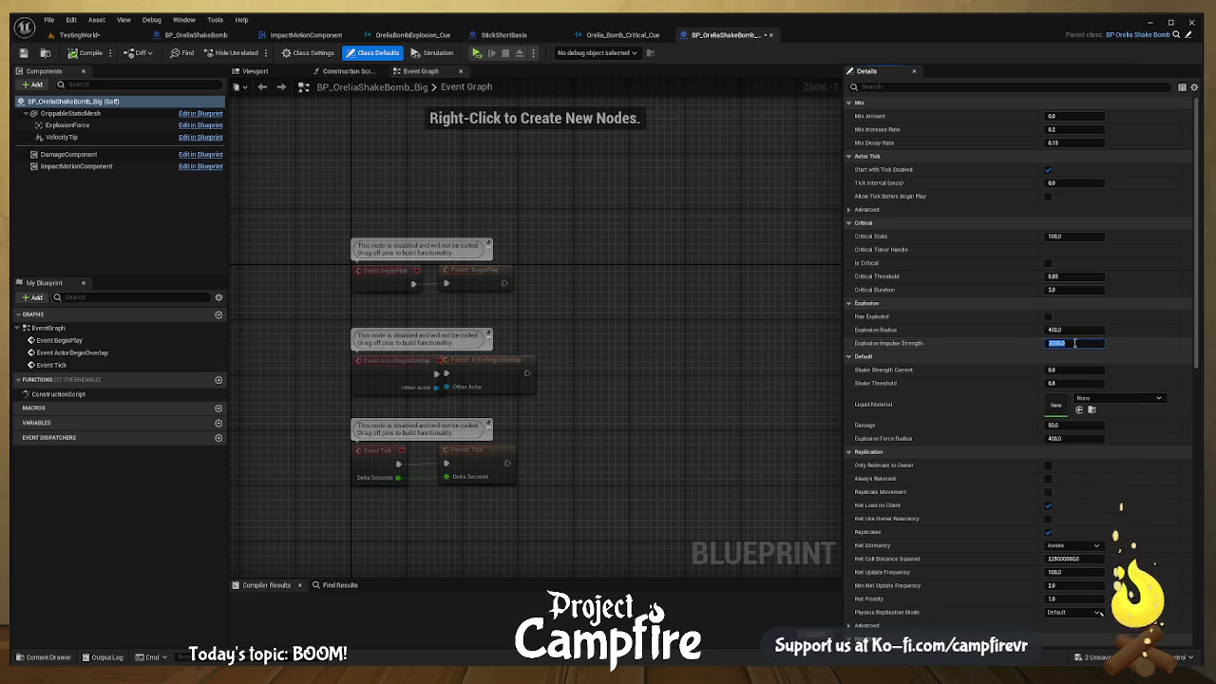
pyautogui.click(1055, 424)
pyautogui.write('10')
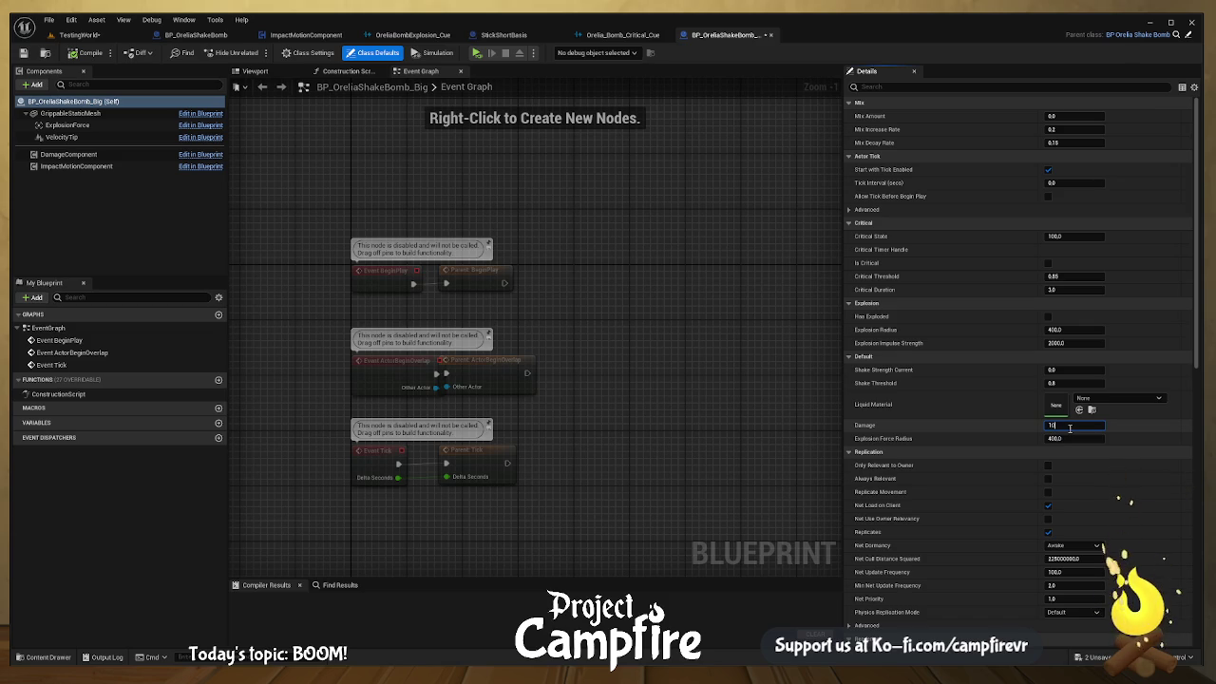
pyautogui.write('0')
pyautogui.press('Return')
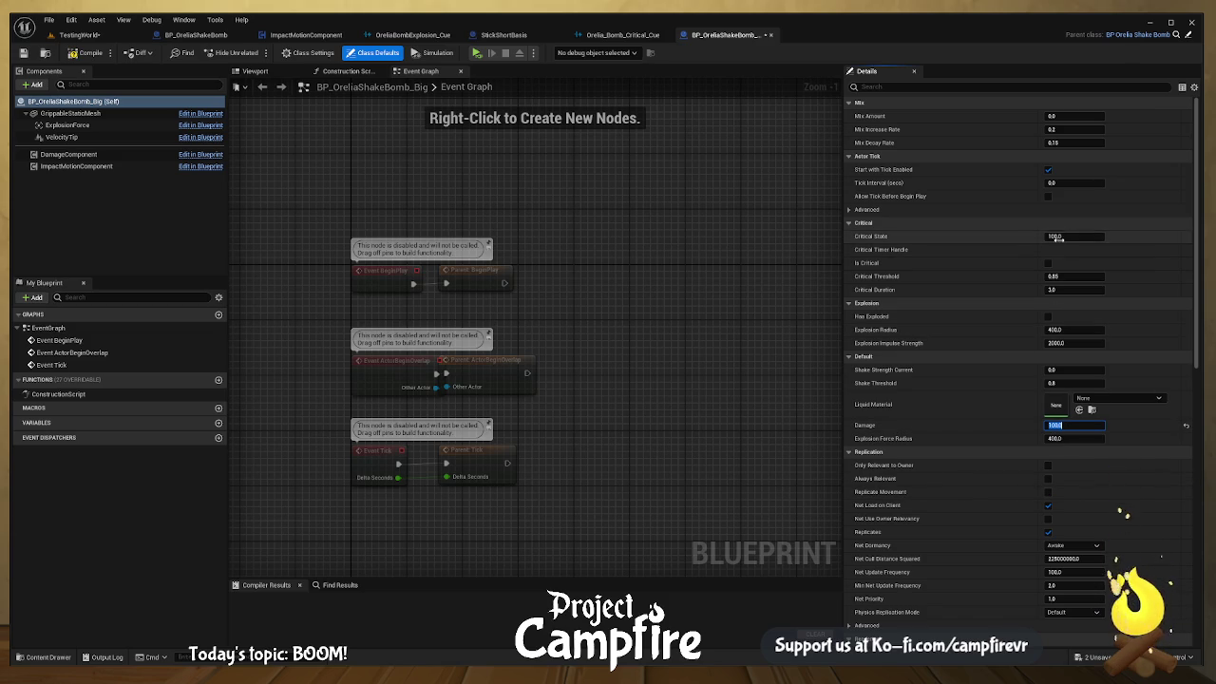
pyautogui.click(1054, 439)
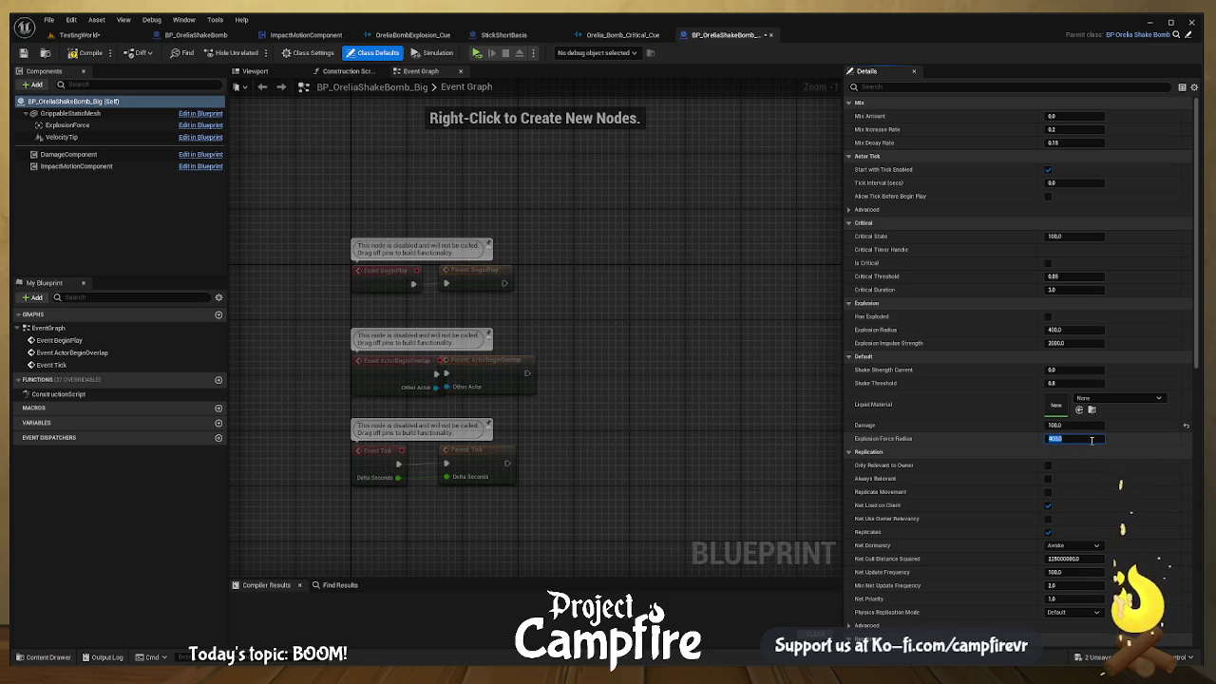
pyautogui.write('800')
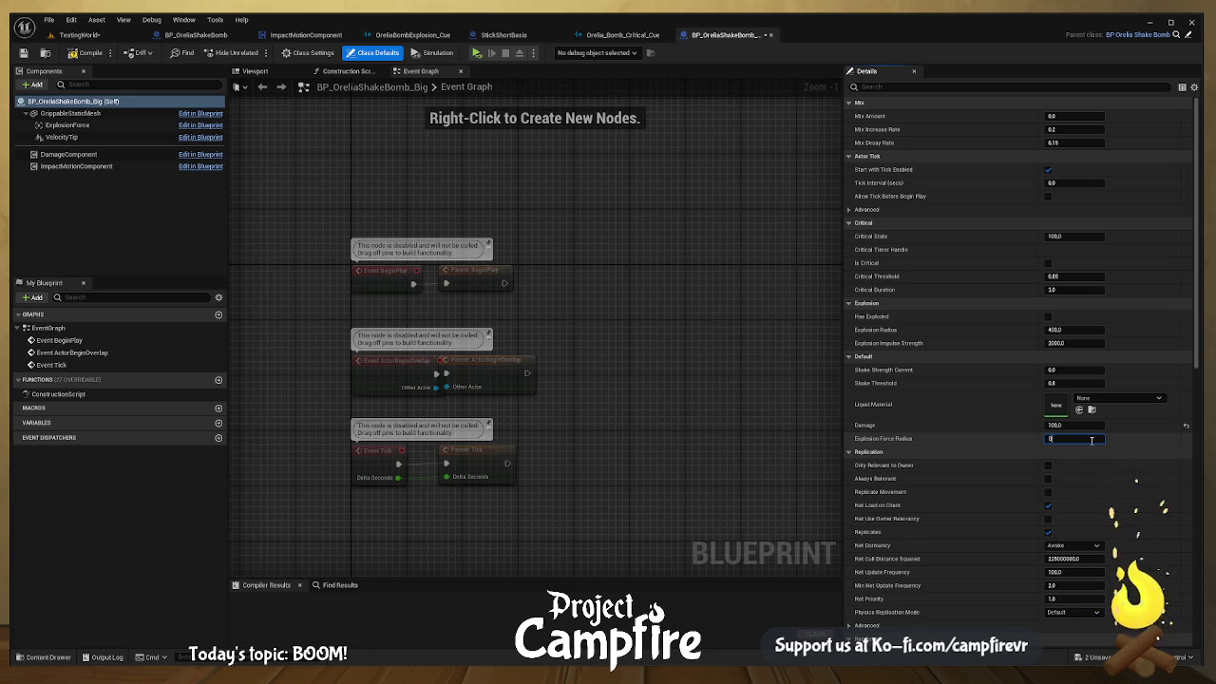
pyautogui.press('Return')
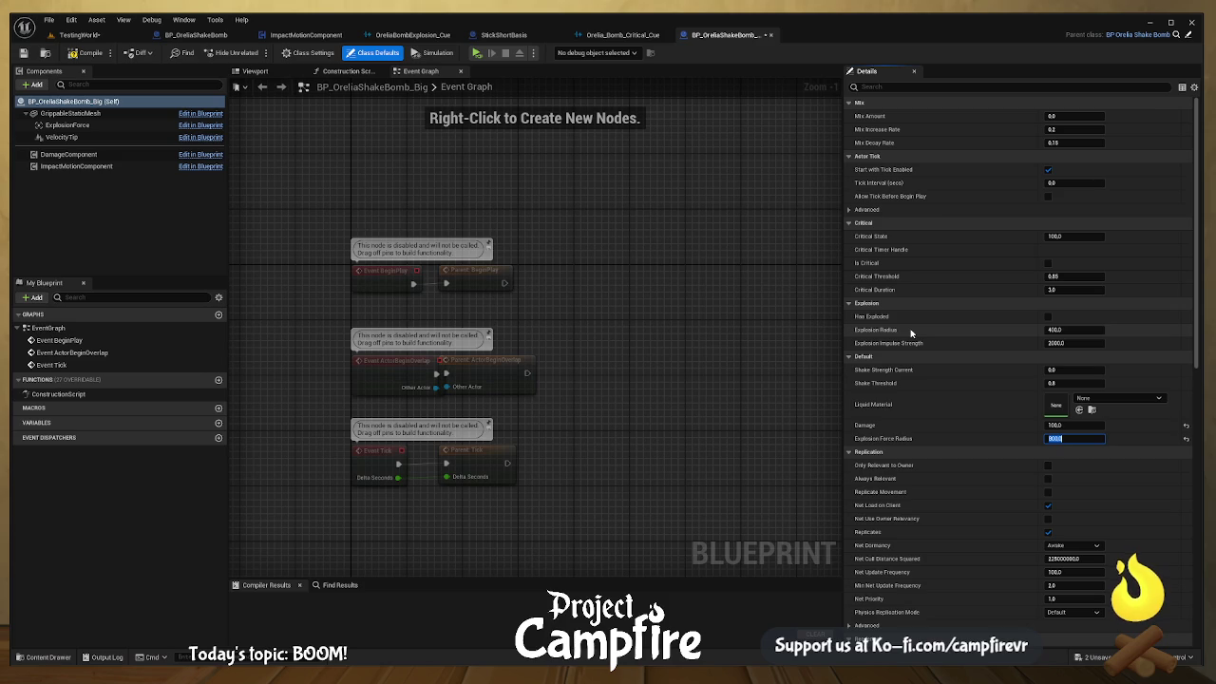
pyautogui.click(760, 329)
# Step: Compile and save BP_OreliaShakeBomb_Big, then return to BP_OreliaShakeBomb
pyautogui.click(83, 53)
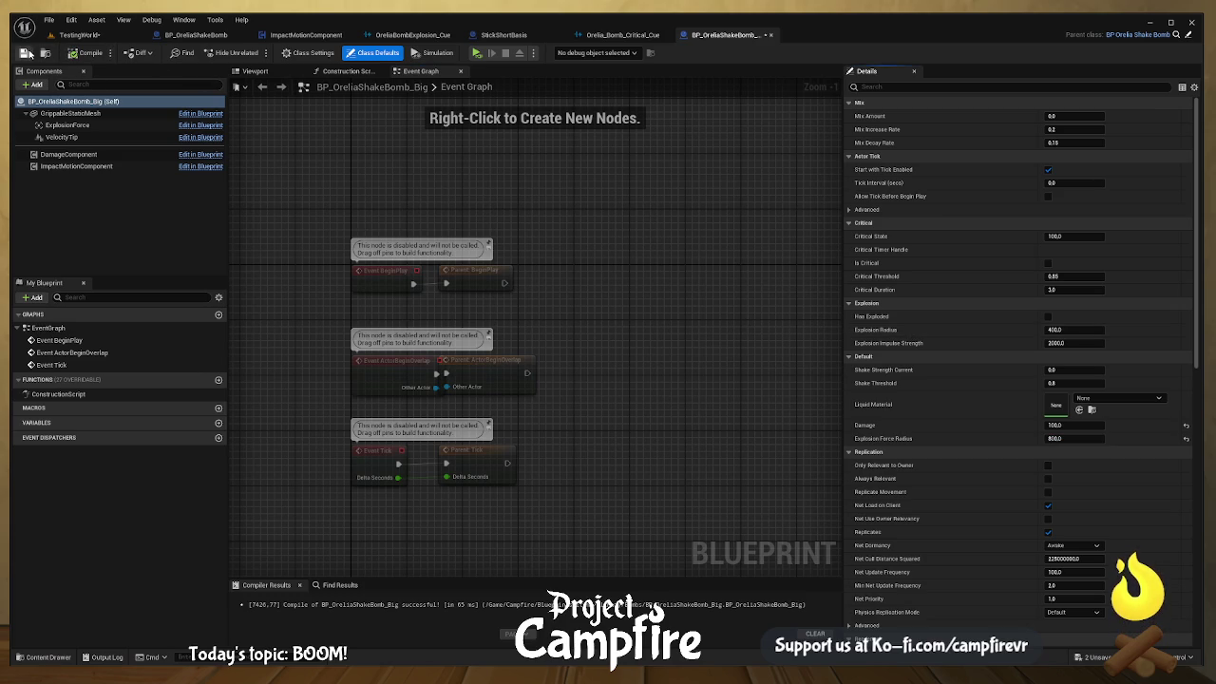
pyautogui.click(24, 54)
pyautogui.scroll(-5, 463, 147)
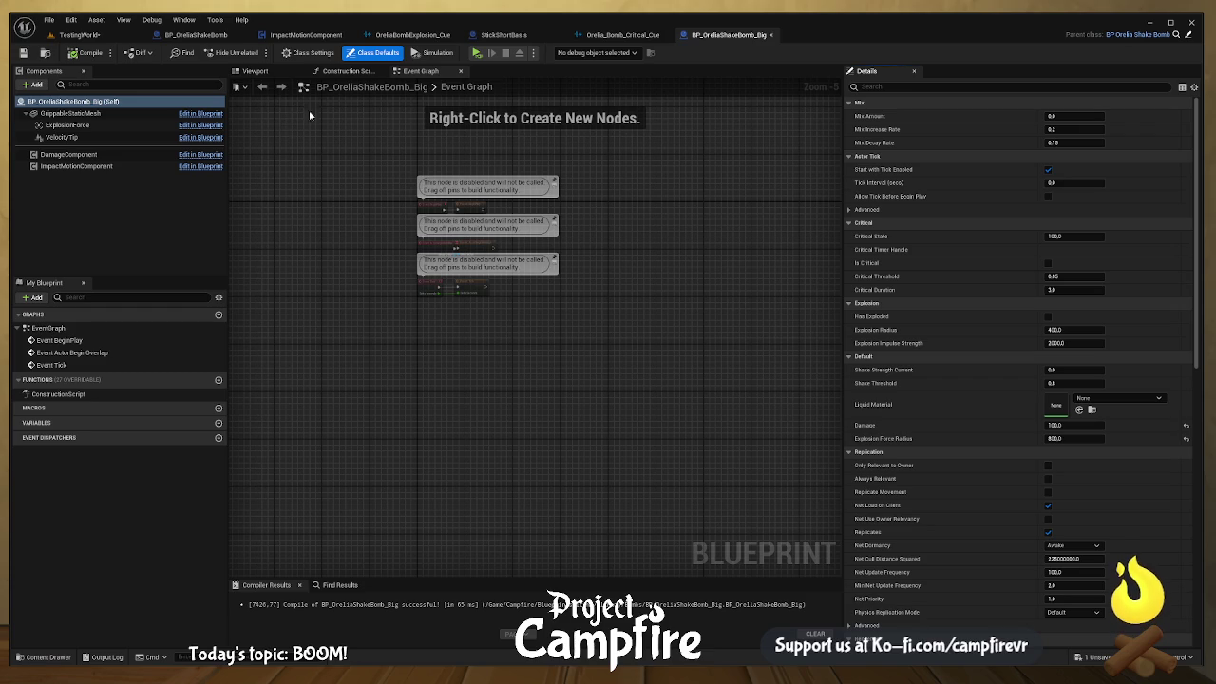
pyautogui.click(196, 36)
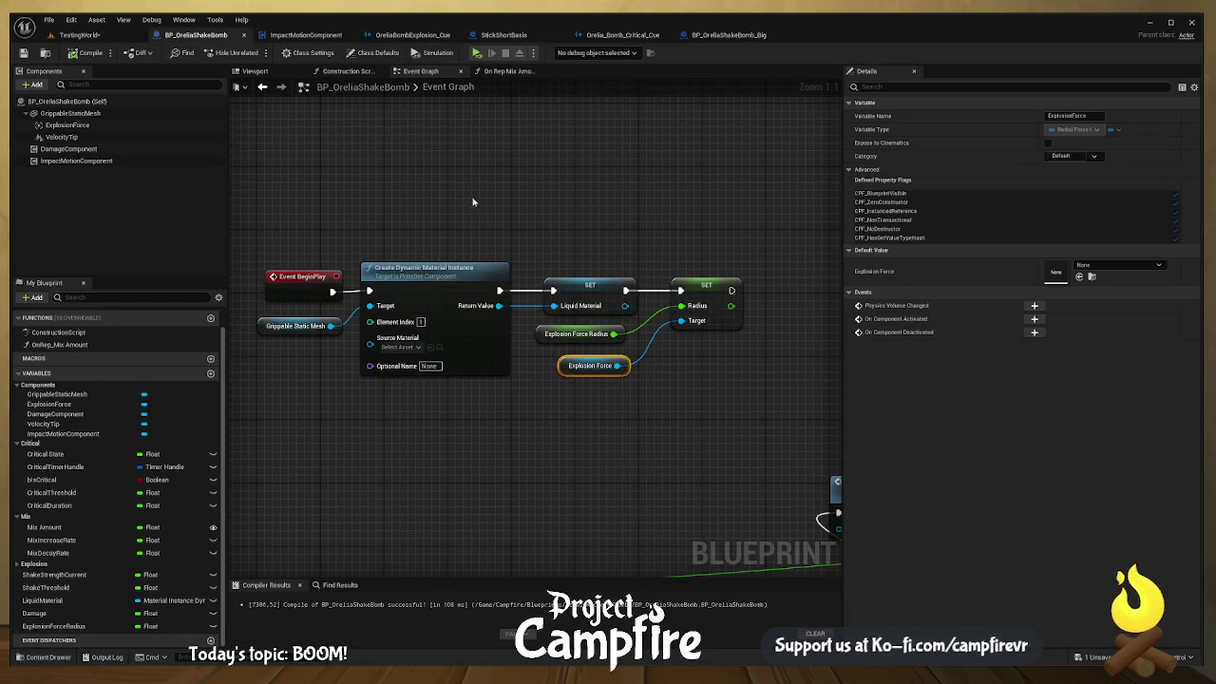
# Step: Add a new variable named ExplosionAnimation beside the Spawn System at Location node
pyautogui.scroll(-10, 472, 196)
pyautogui.scroll(10, 574, 334)
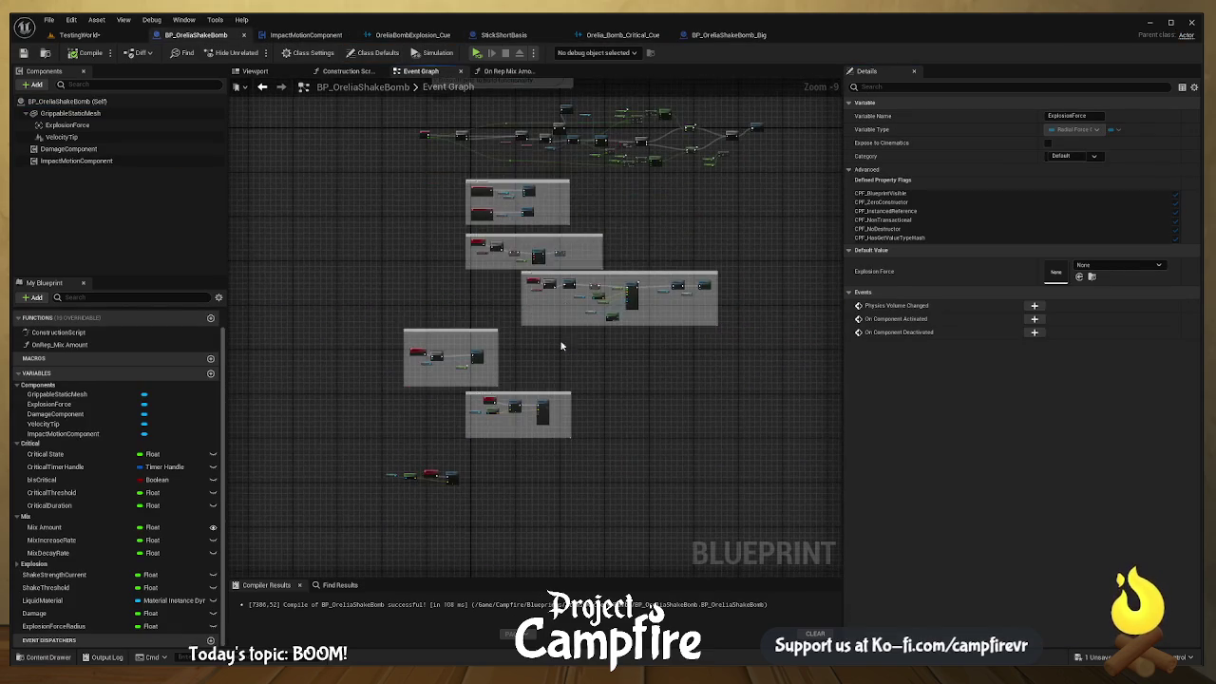
pyautogui.scroll(4, 616, 365)
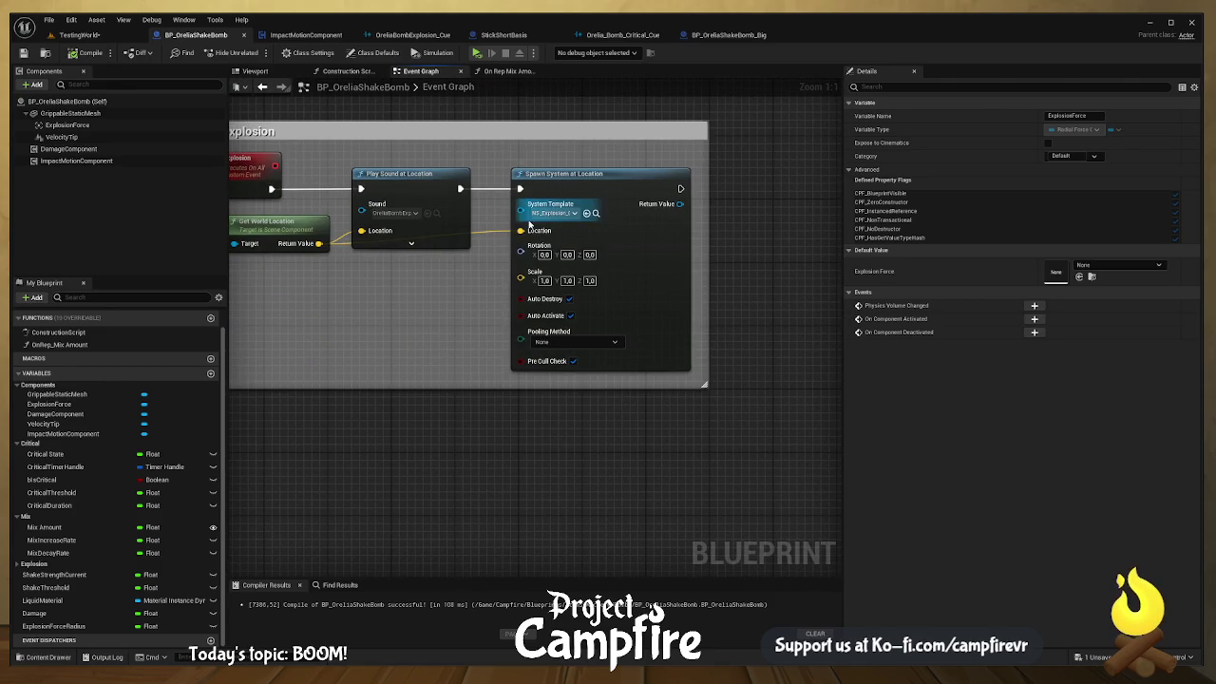
pyautogui.moveTo(521, 213)
pyautogui.mouseDown()
pyautogui.moveTo(429, 325)
pyautogui.moveTo(478, 259)
pyautogui.moveTo(469, 283)
pyautogui.mouseUp()
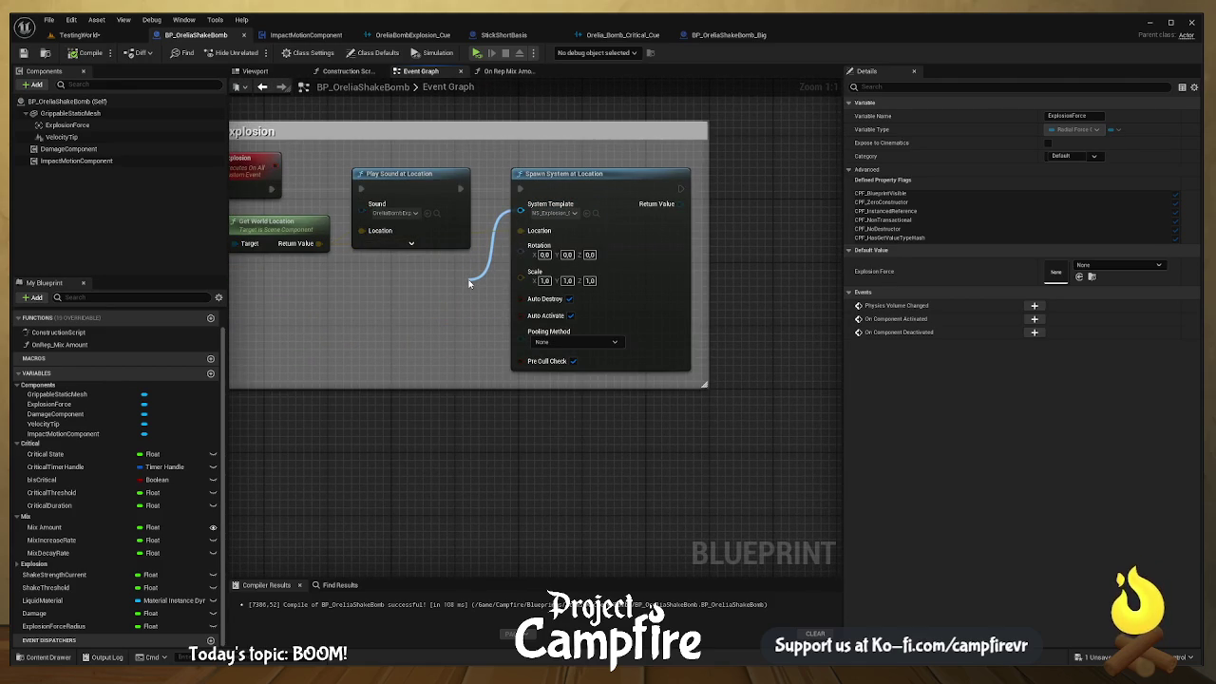
pyautogui.moveTo(468, 283)
pyautogui.mouseDown()
pyautogui.moveTo(593, 191)
pyautogui.moveTo(564, 205)
pyautogui.mouseUp()
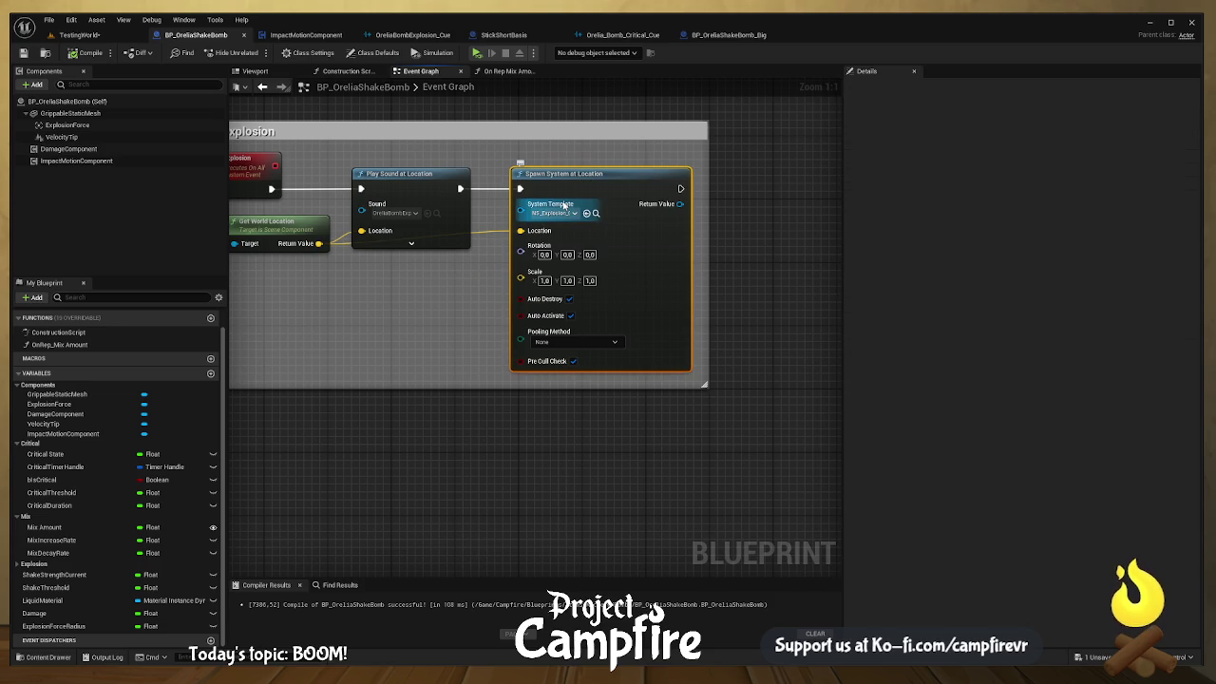
pyautogui.click(211, 373)
pyautogui.write('ExplosionAnimation')
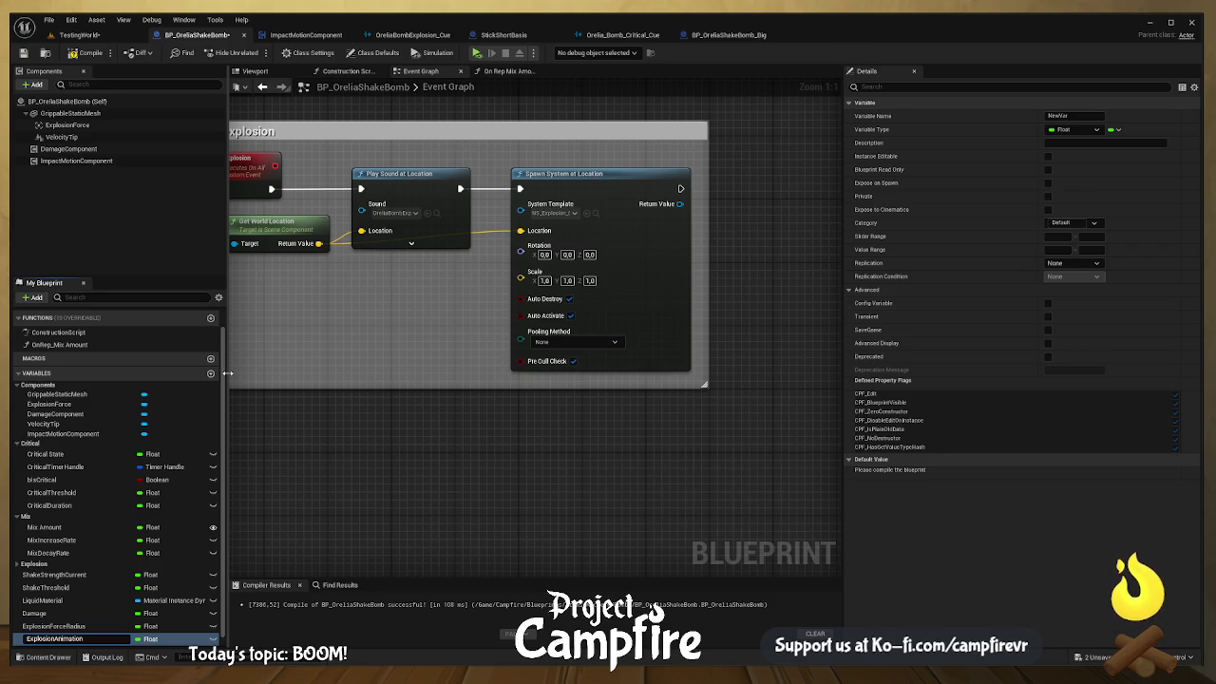
pyautogui.press('Return')
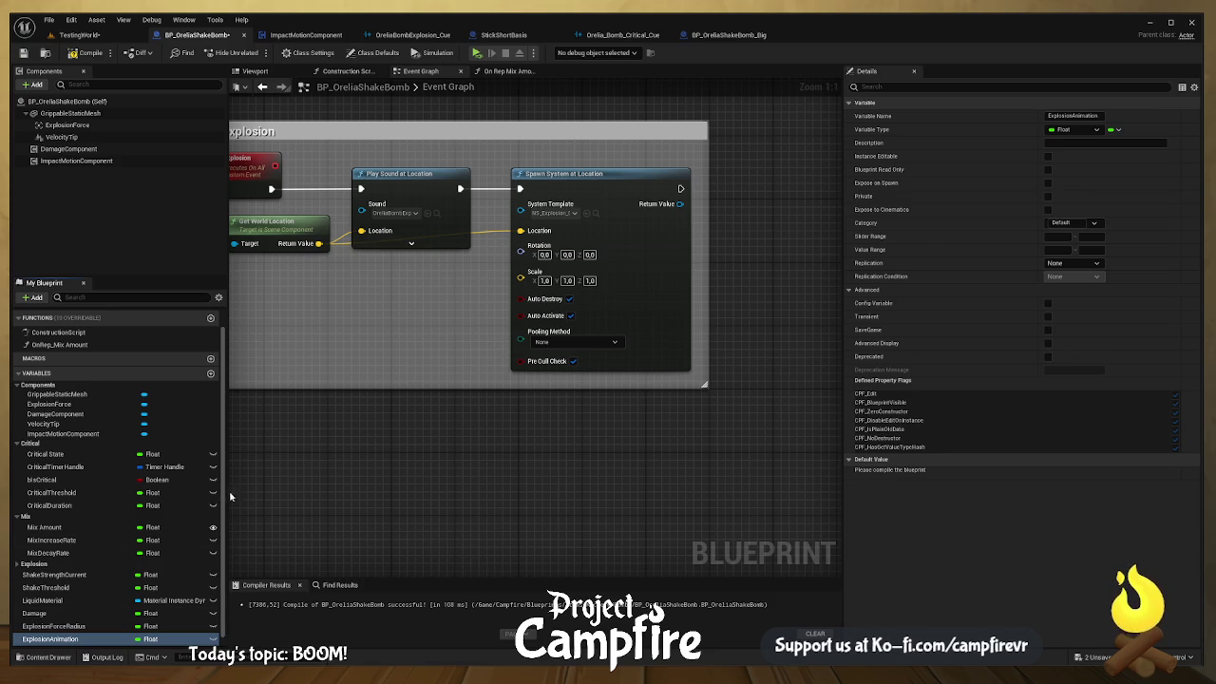
# Step: Compile, default ExplosionAnimation to NS_Explosion_06, wire it into System Template, and recompile
pyautogui.click(595, 215)
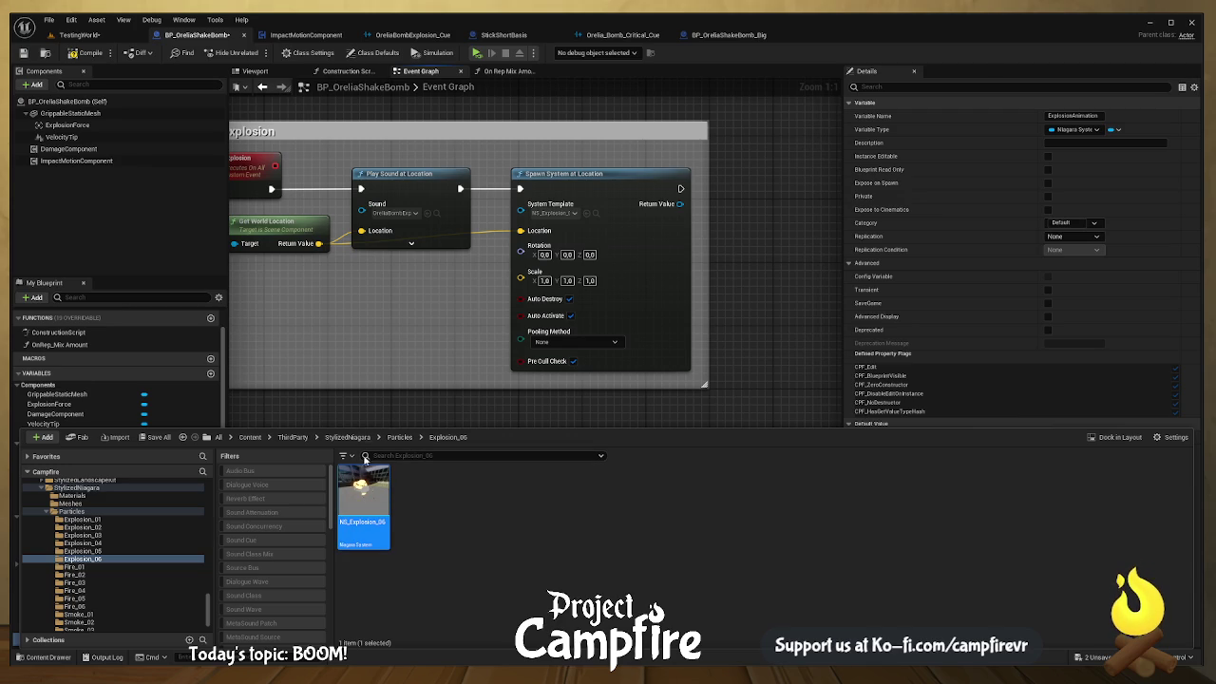
pyautogui.press('F7')
pyautogui.click(83, 55)
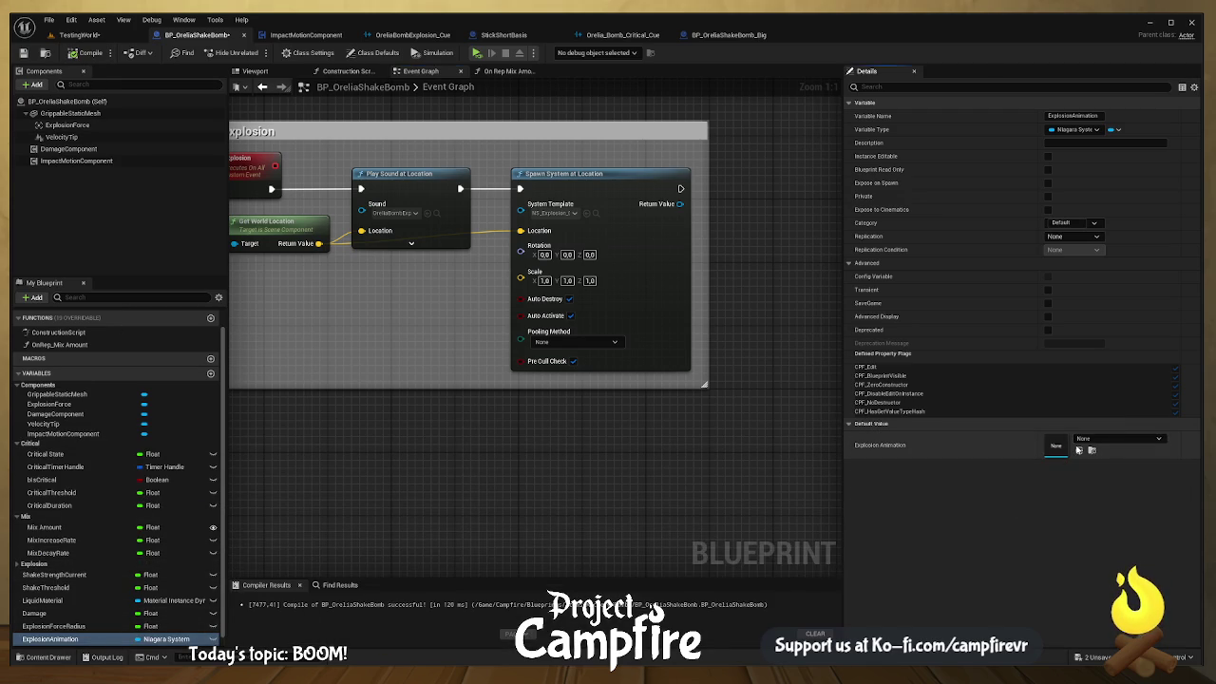
pyautogui.click(1080, 452)
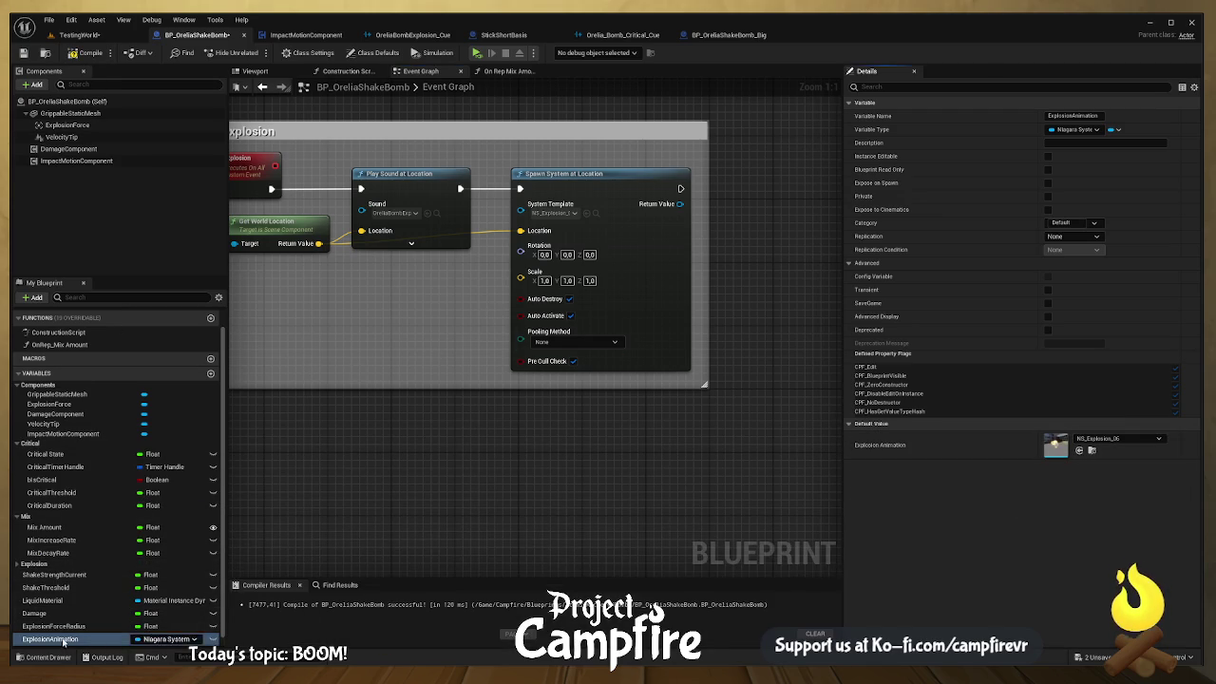
pyautogui.moveTo(452, 320); pyautogui.dragTo(521, 204)
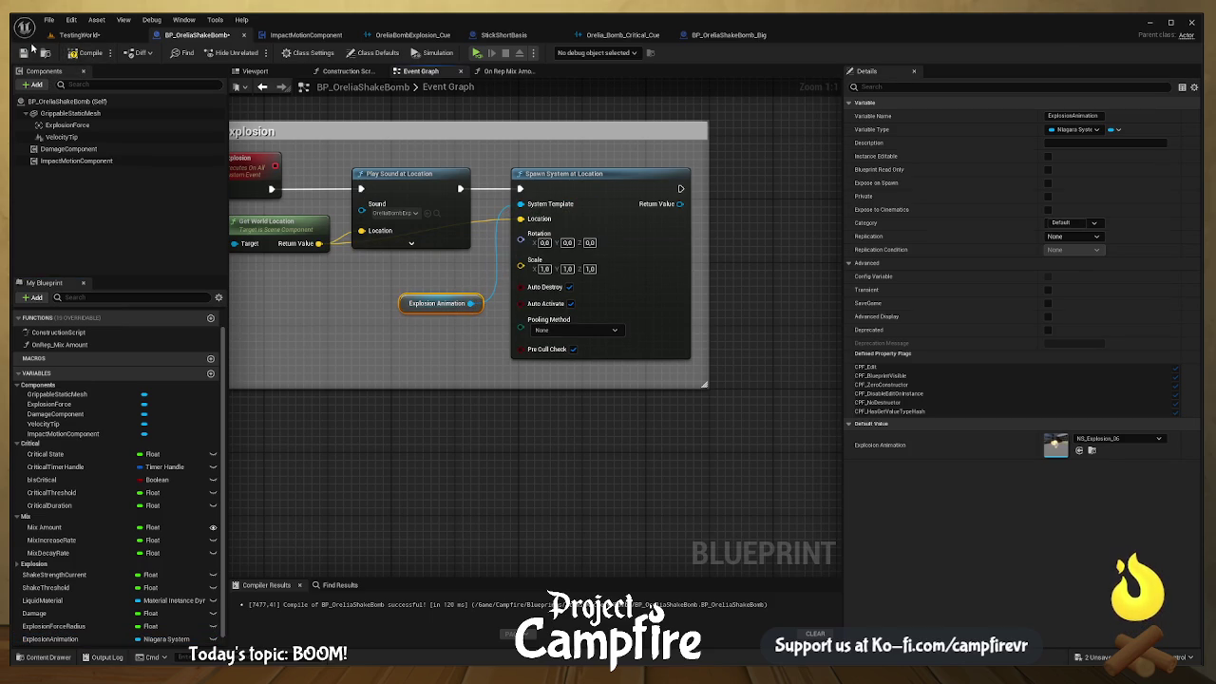
pyautogui.click(99, 53)
# Step: Switch to TestingWorld and place NS_Explosion_06 in the level
pyautogui.click(86, 35)
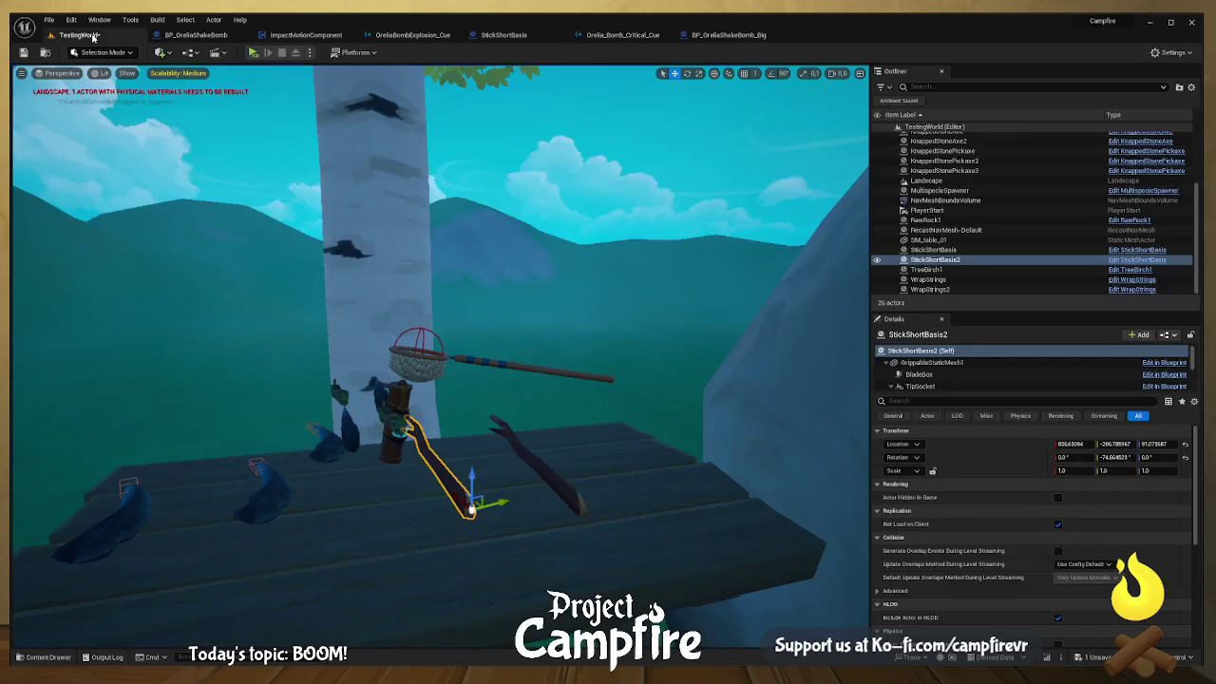
pyautogui.click(53, 657)
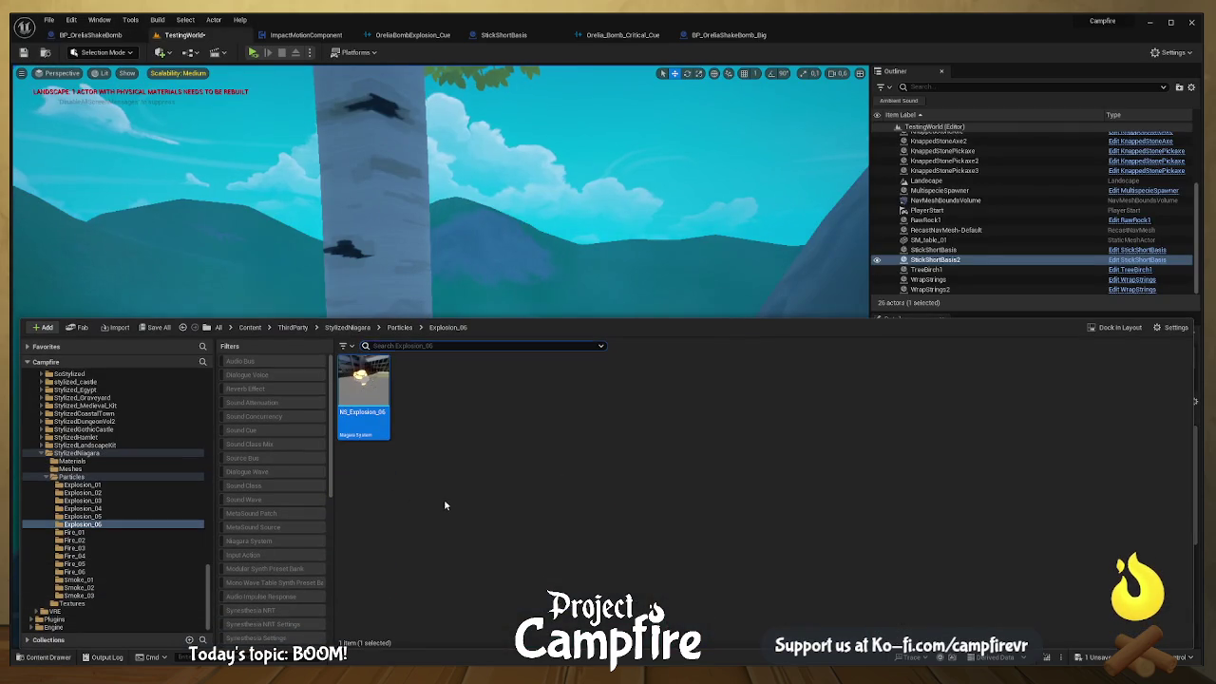
pyautogui.moveTo(495, 238); pyautogui.dragTo(532, 237)
pyautogui.moveTo(447, 346)
pyautogui.mouseDown()
pyautogui.moveTo(494, 345)
pyautogui.moveTo(475, 323)
pyautogui.moveTo(447, 346)
pyautogui.mouseUp()
pyautogui.click(48, 656)
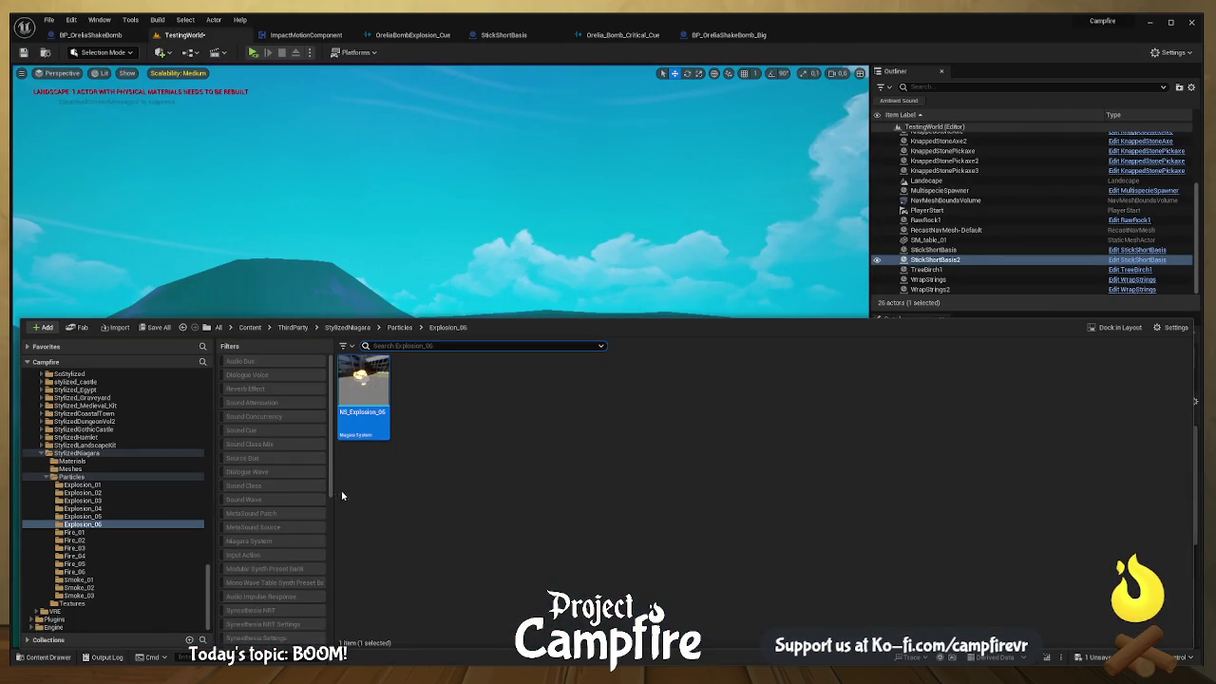
pyautogui.moveTo(381, 388)
pyautogui.mouseDown()
pyautogui.moveTo(371, 404)
pyautogui.moveTo(265, 394)
pyautogui.mouseUp()
pyautogui.moveTo(253, 449); pyautogui.dragTo(238, 443)
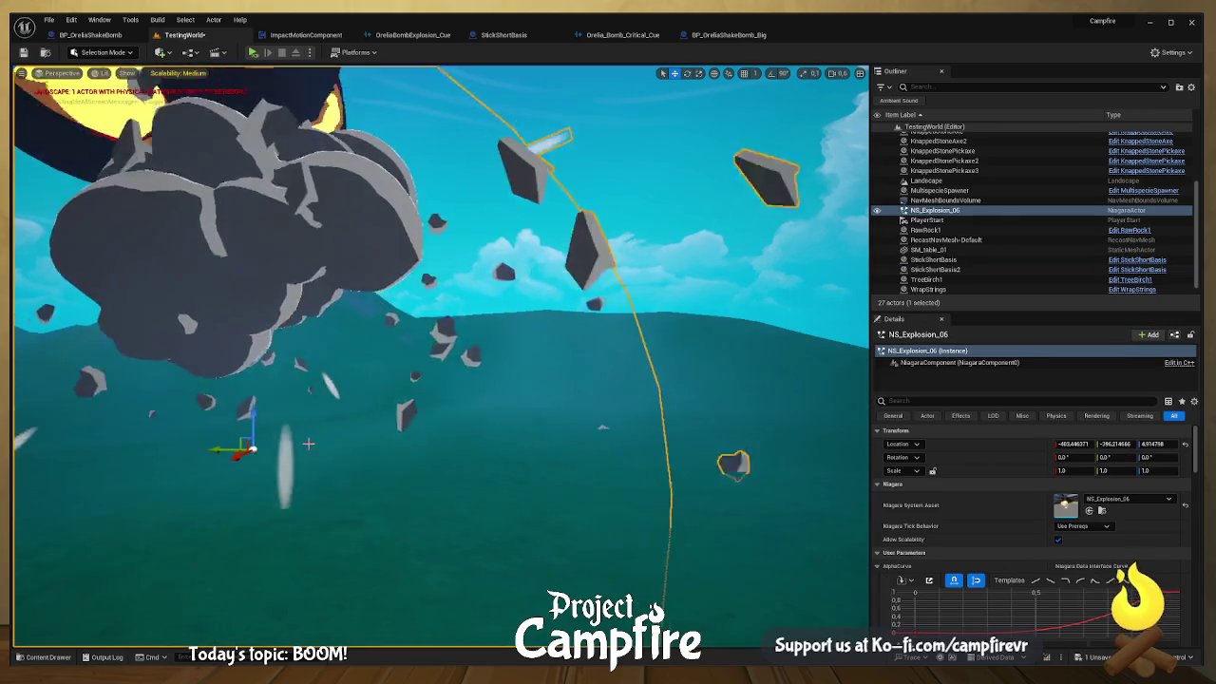
pyautogui.moveTo(297, 489)
pyautogui.mouseDown()
pyautogui.moveTo(313, 496)
pyautogui.moveTo(297, 489)
pyautogui.mouseUp()
pyautogui.click(257, 550)
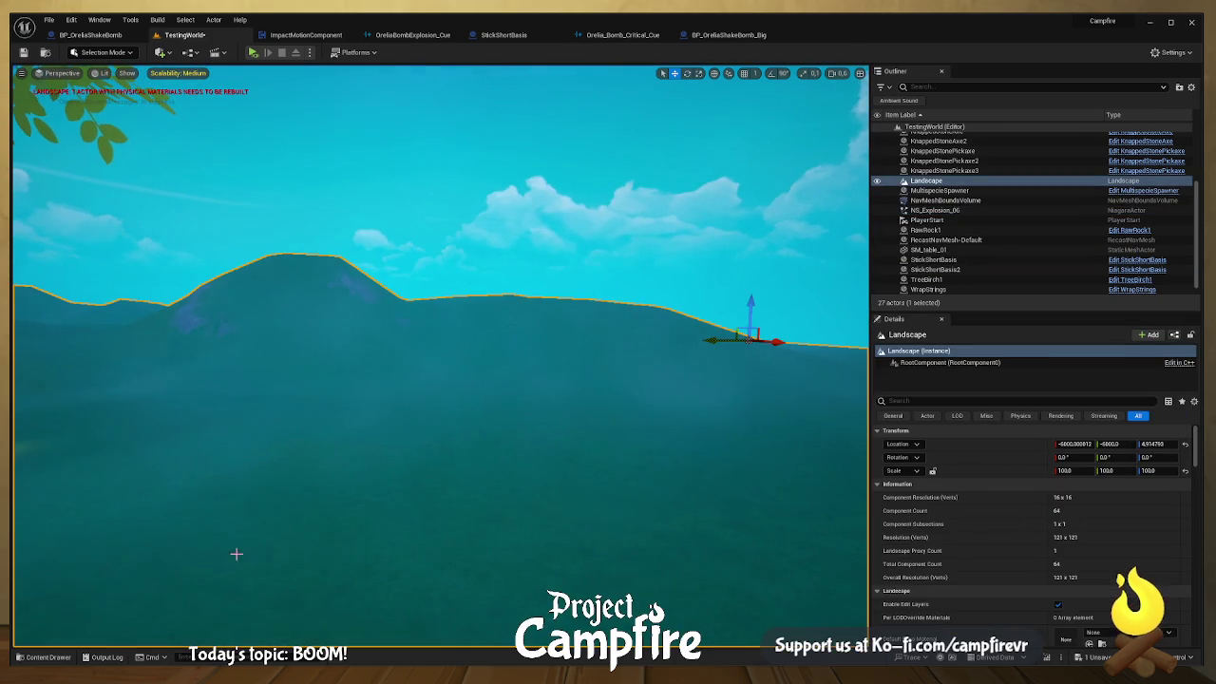
# Step: Place NS_Explosion_01 from the Particles folder, then delete it
pyautogui.click(48, 657)
pyautogui.click(405, 330)
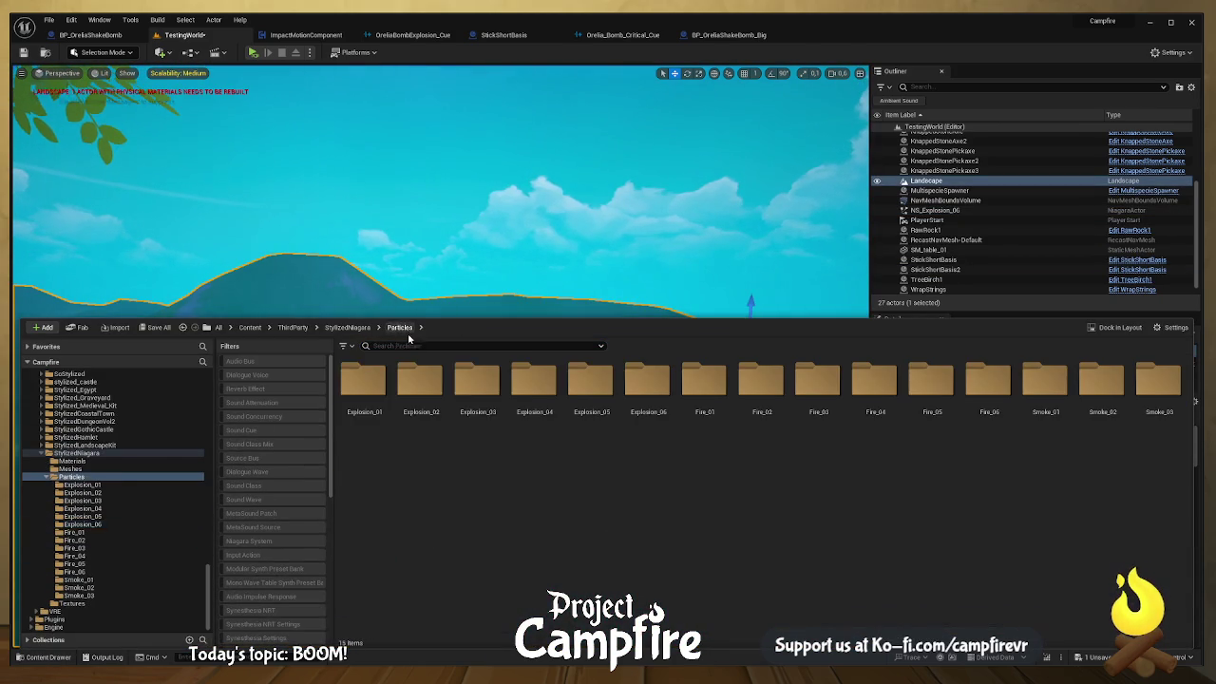
pyautogui.doubleClick(364, 389)
pyautogui.click(534, 390)
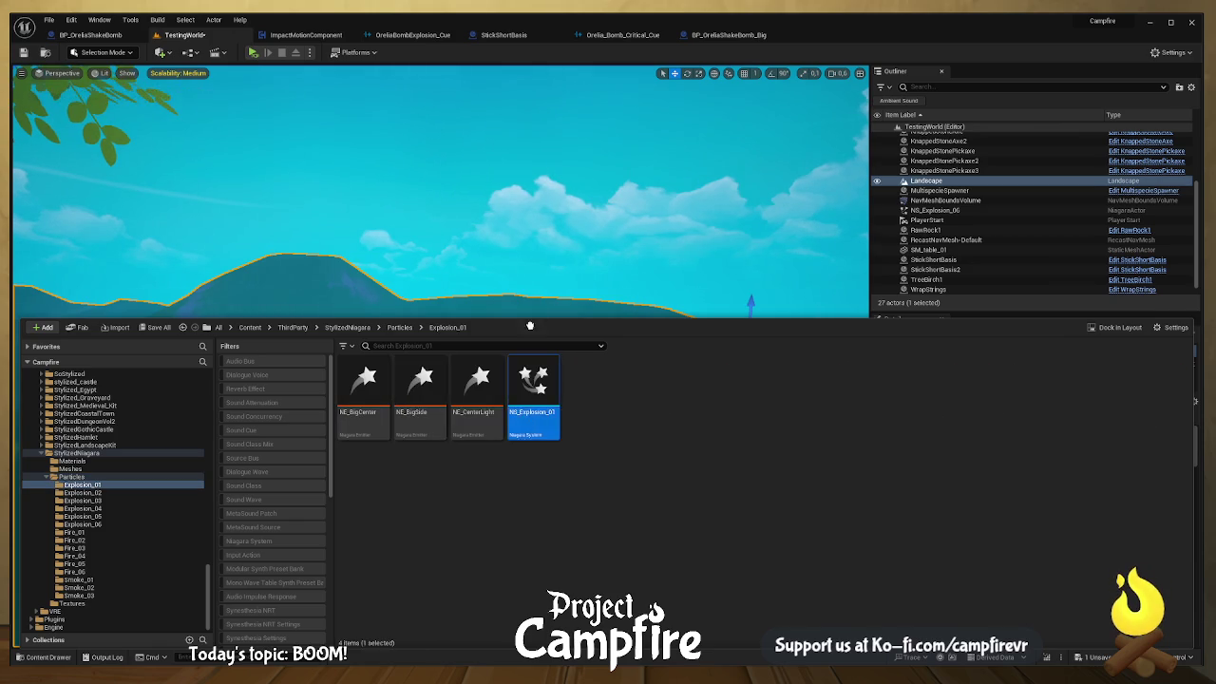
pyautogui.click(464, 441)
pyautogui.moveTo(477, 431); pyautogui.dragTo(461, 418)
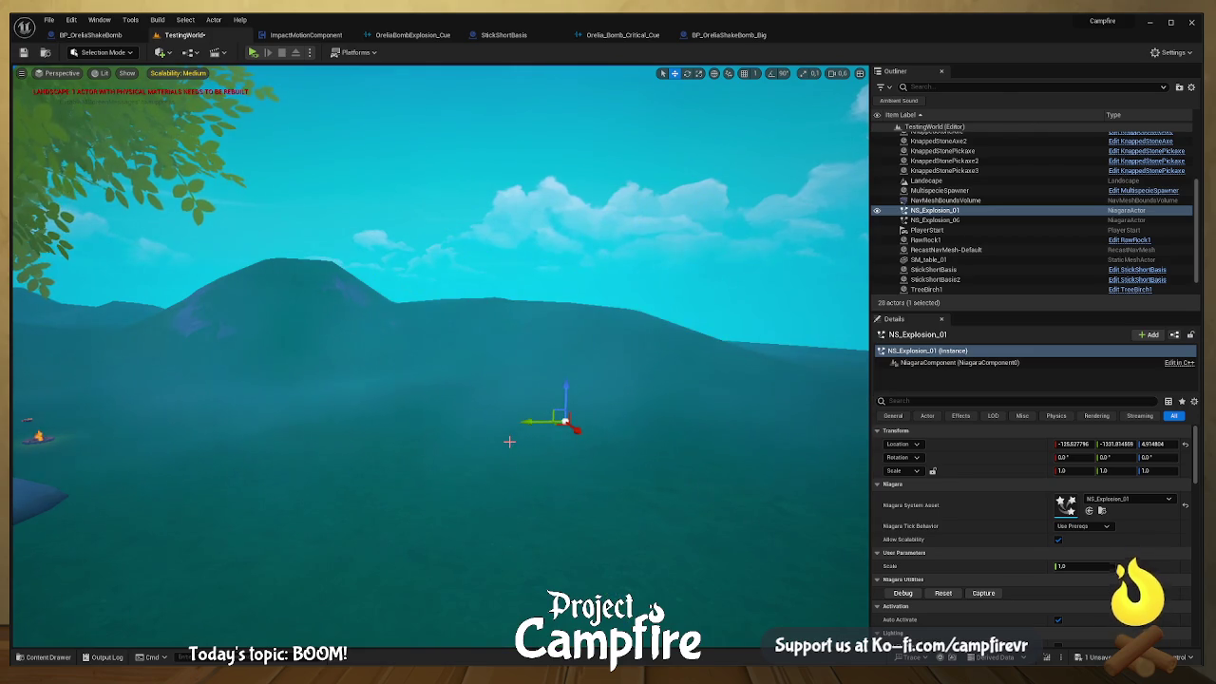
pyautogui.press('Delete')
# Step: Place NS_Explosion_02 in the level, then select the NS_Explosion_06 actor
pyautogui.click(49, 657)
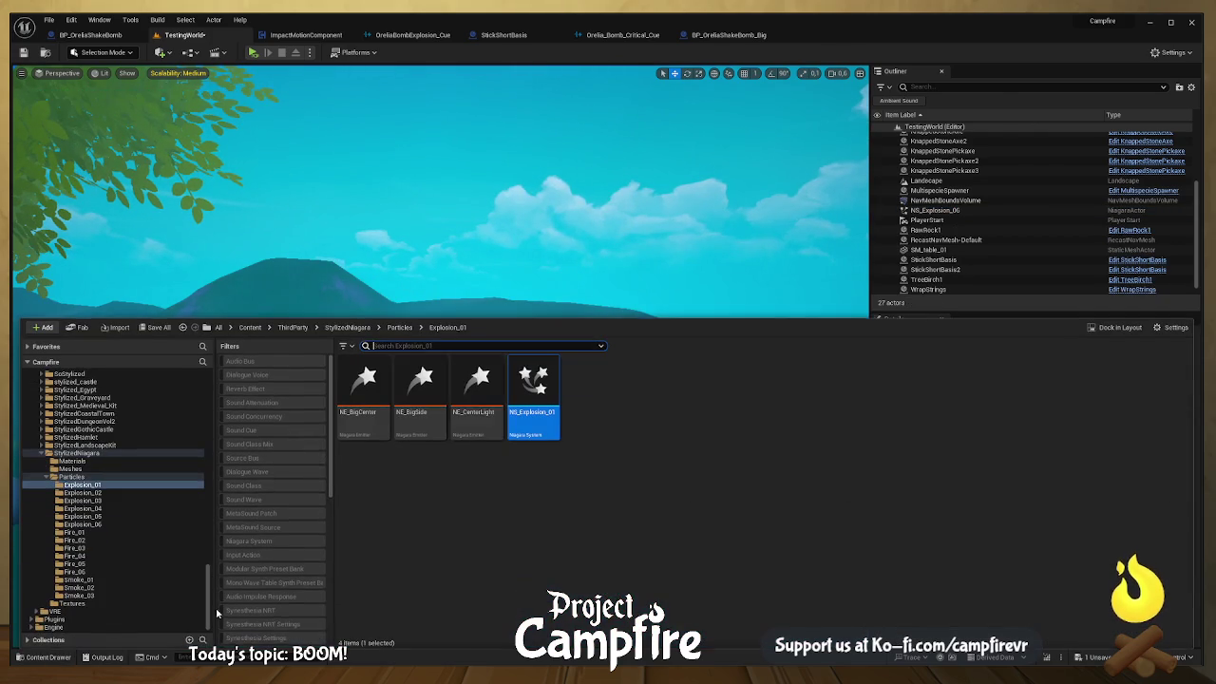
pyautogui.click(400, 328)
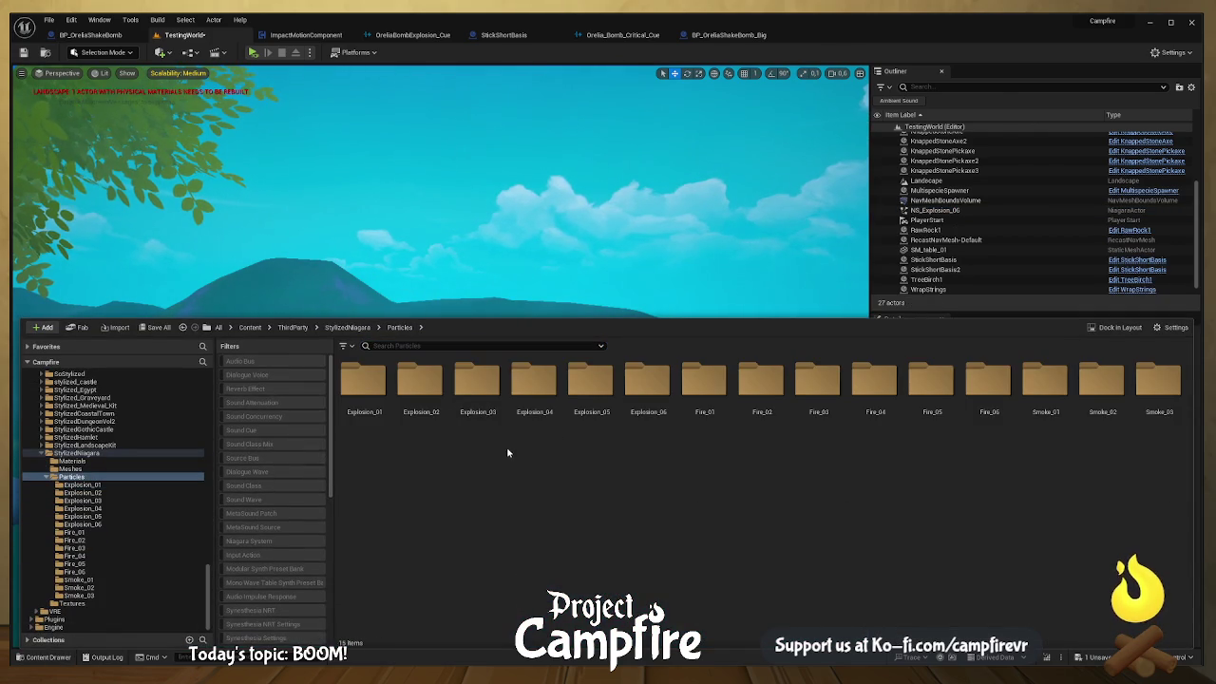
pyautogui.doubleClick(424, 418)
pyautogui.click(480, 399)
pyautogui.moveTo(540, 353)
pyautogui.mouseDown()
pyautogui.moveTo(542, 276)
pyautogui.moveTo(510, 437)
pyautogui.moveTo(516, 423)
pyautogui.mouseUp()
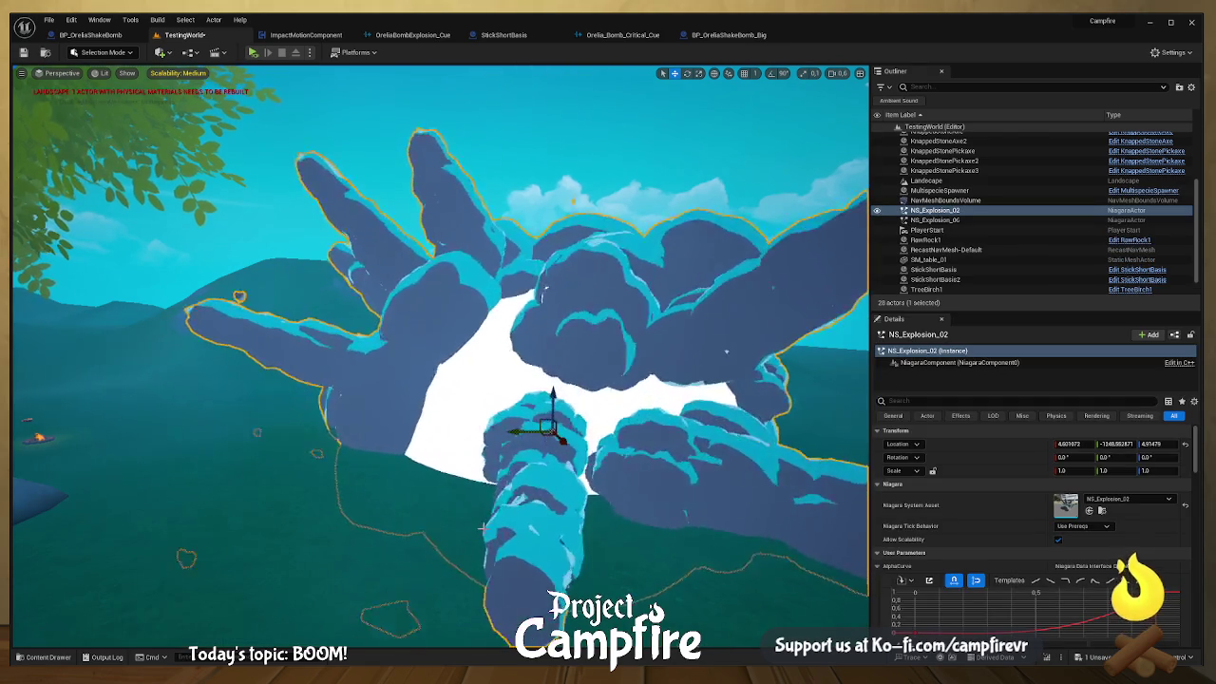
pyautogui.moveTo(482, 528)
pyautogui.mouseDown()
pyautogui.moveTo(532, 525)
pyautogui.moveTo(581, 458)
pyautogui.mouseUp()
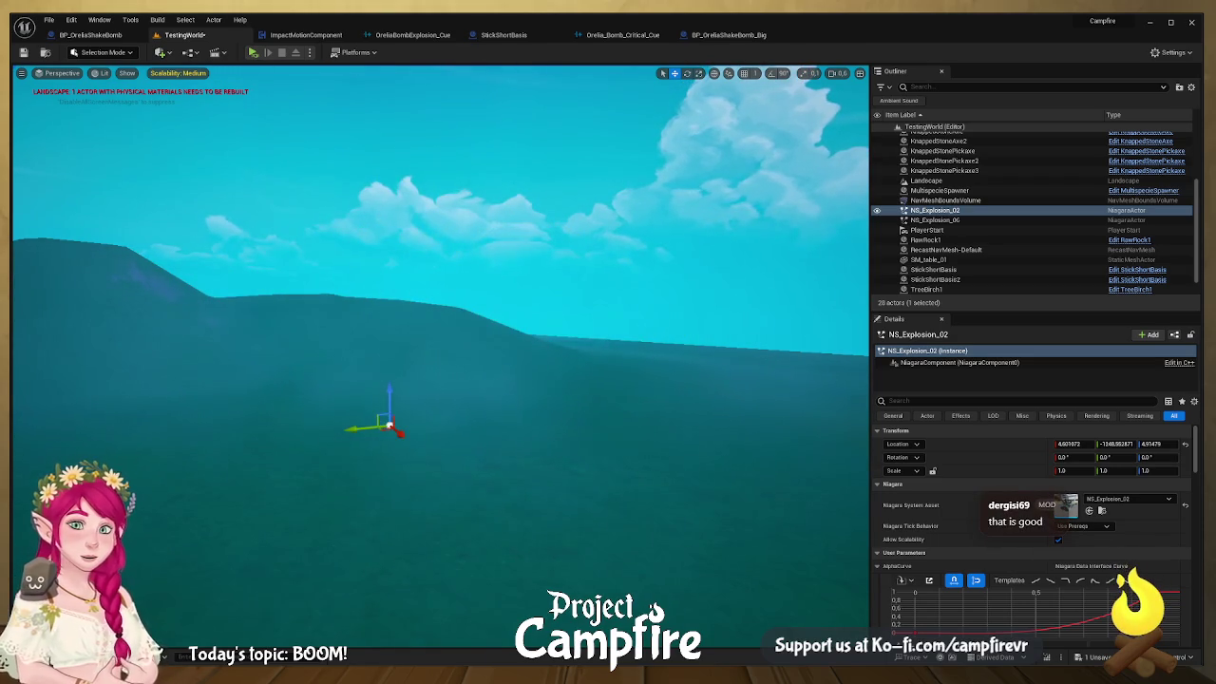
pyautogui.click(386, 426)
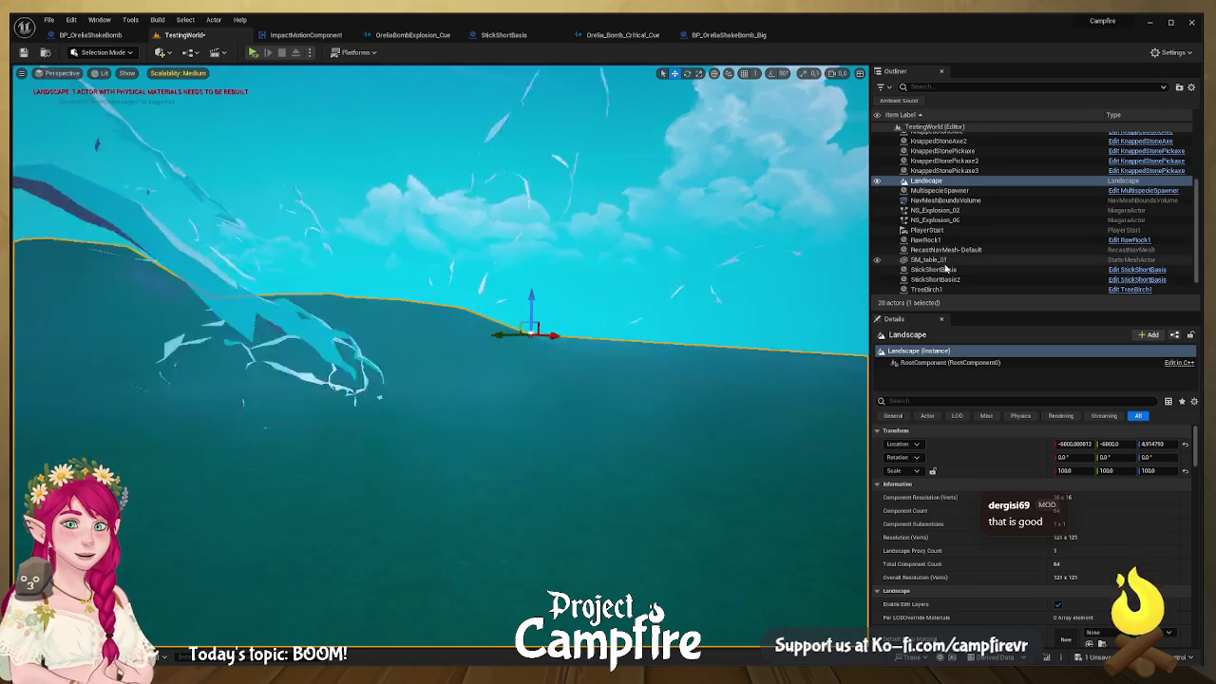
pyautogui.click(957, 203)
# Step: Delete the NS_Explosion_06 and NS_Explosion_02 actors from the level
pyautogui.press('Delete')
pyautogui.click(960, 204)
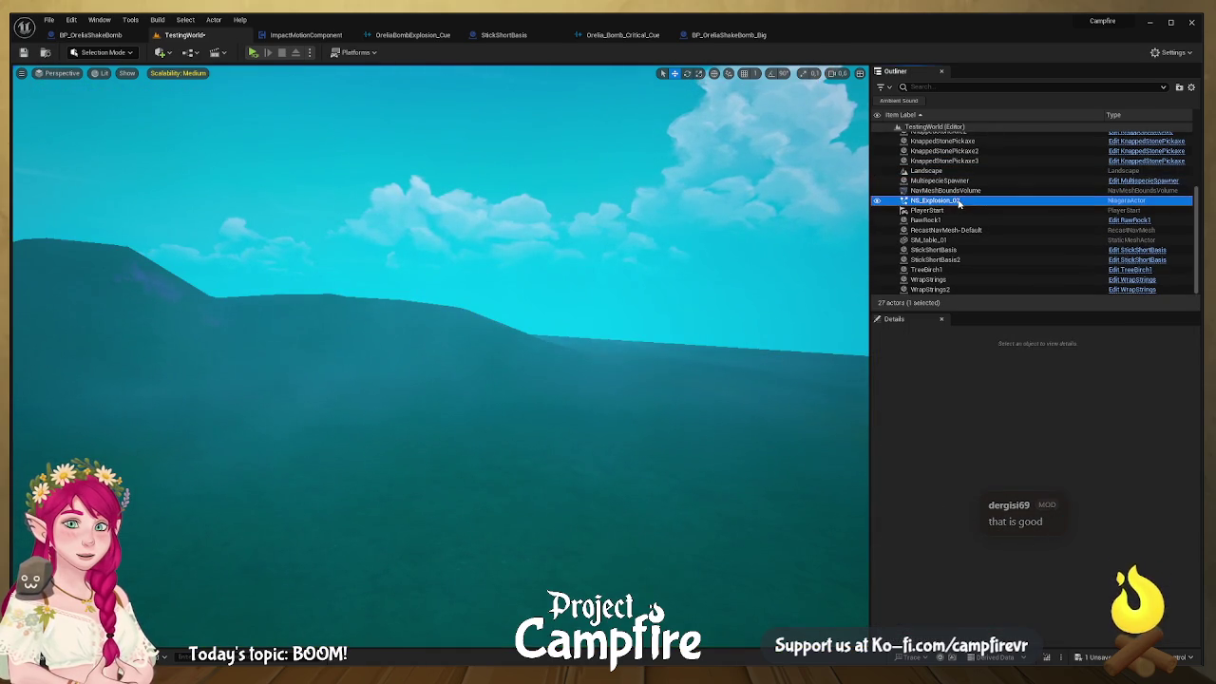
pyautogui.press('Delete')
# Step: Place NS_Explosion_04 in the level to preview it, then delete it
pyautogui.hotkey('ctrl', 'space')
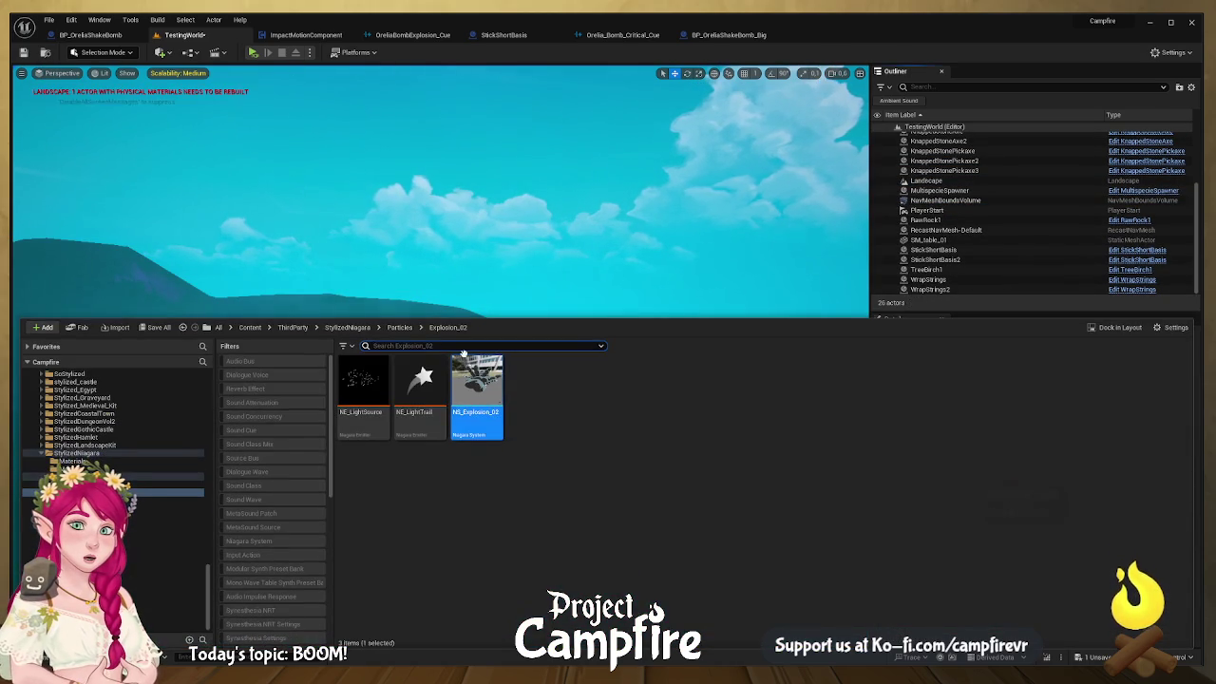
pyautogui.click(401, 328)
pyautogui.doubleClick(535, 399)
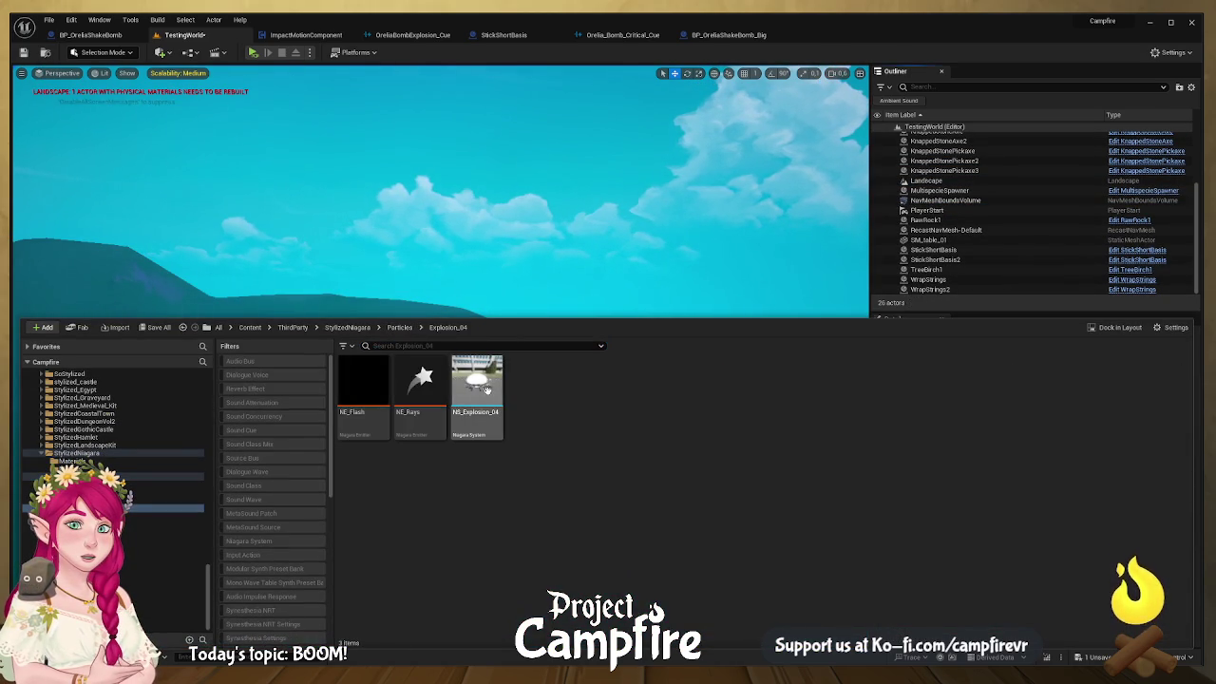
pyautogui.click(492, 271)
pyautogui.moveTo(441, 467); pyautogui.dragTo(439, 464)
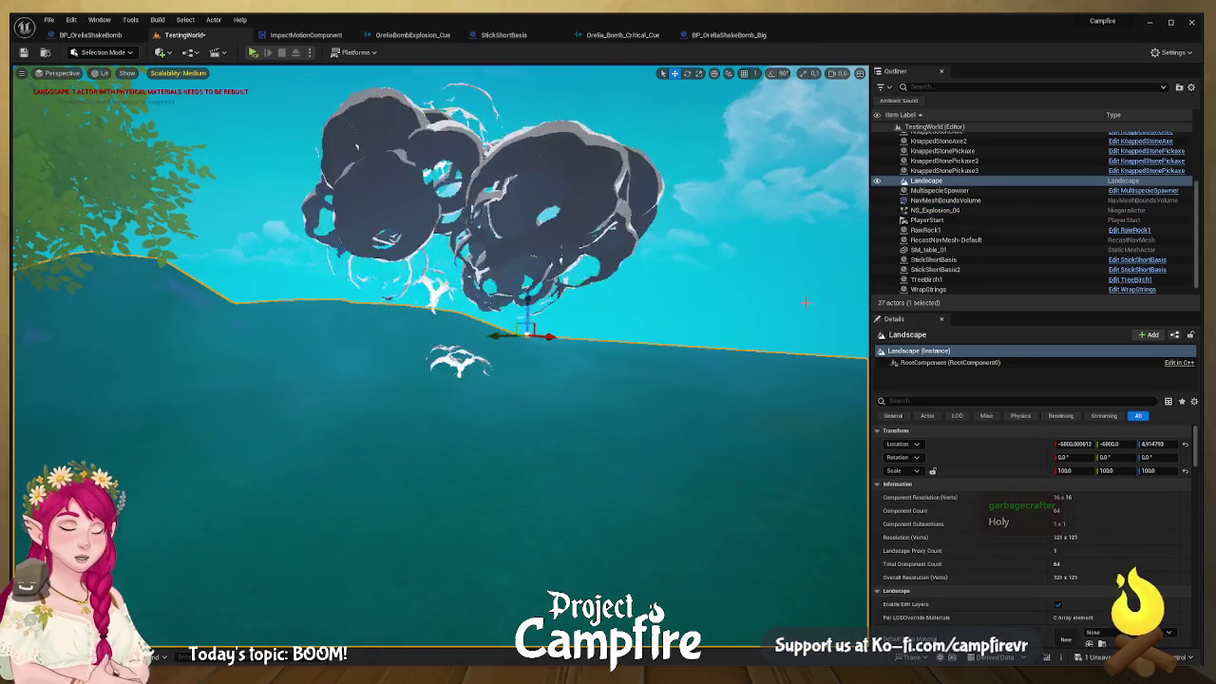
pyautogui.click(803, 303)
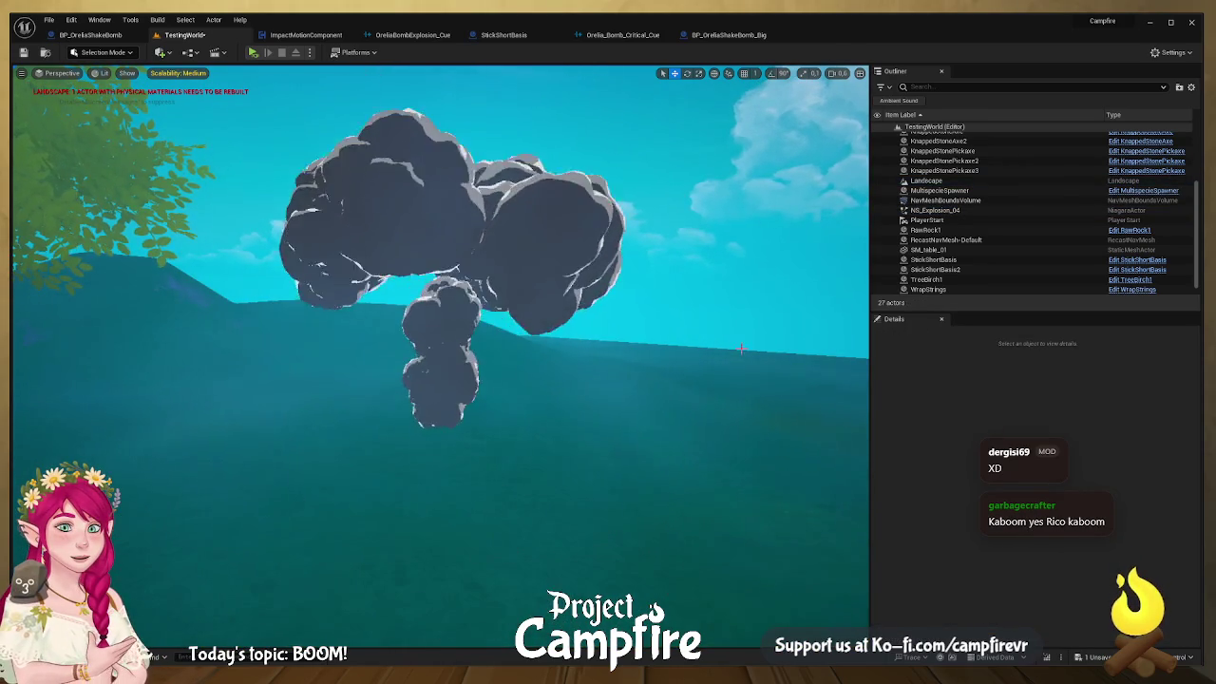
pyautogui.click(570, 380)
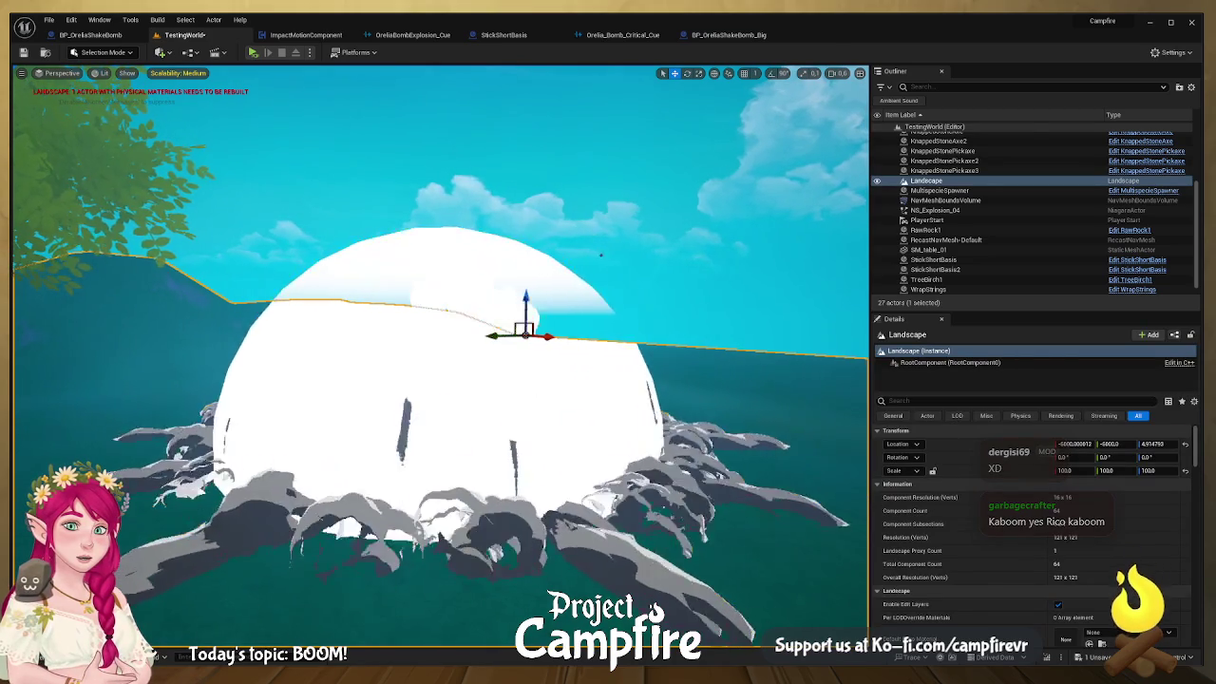
pyautogui.click(440, 514)
pyautogui.press('Delete')
# Step: Place a fresh NS_Explosion_06 in the level and select the Landscape actor
pyautogui.hotkey('ctrl', 'space')
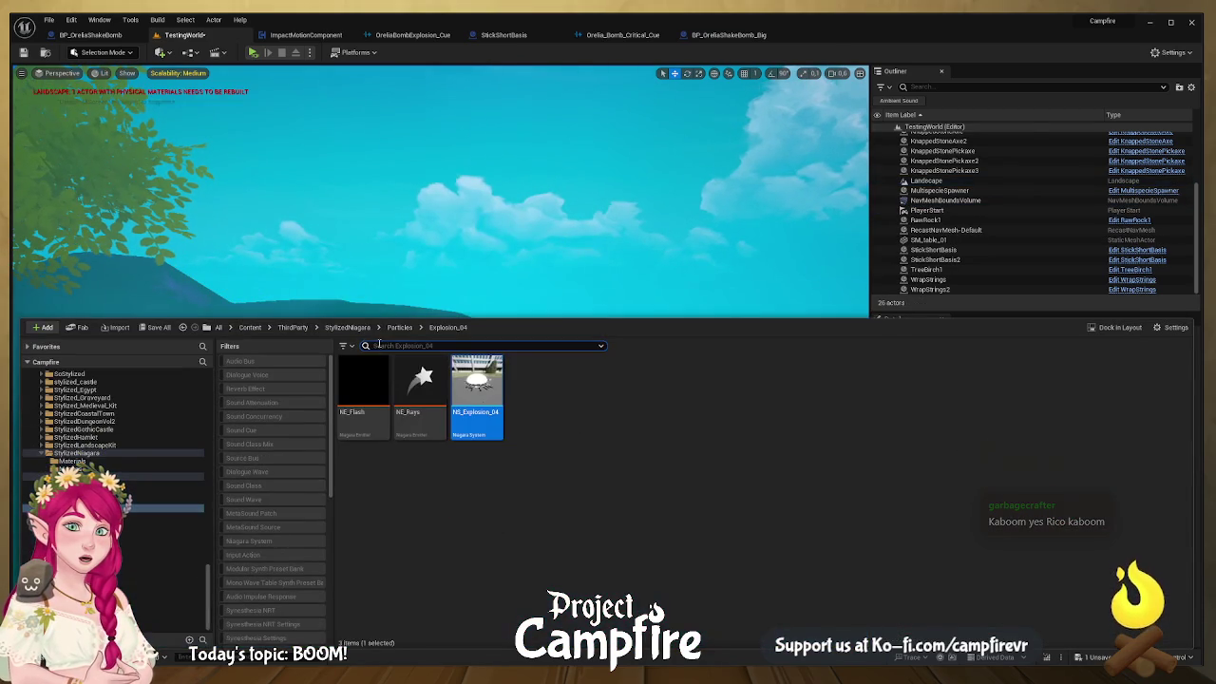
pyautogui.click(399, 328)
pyautogui.doubleClick(593, 391)
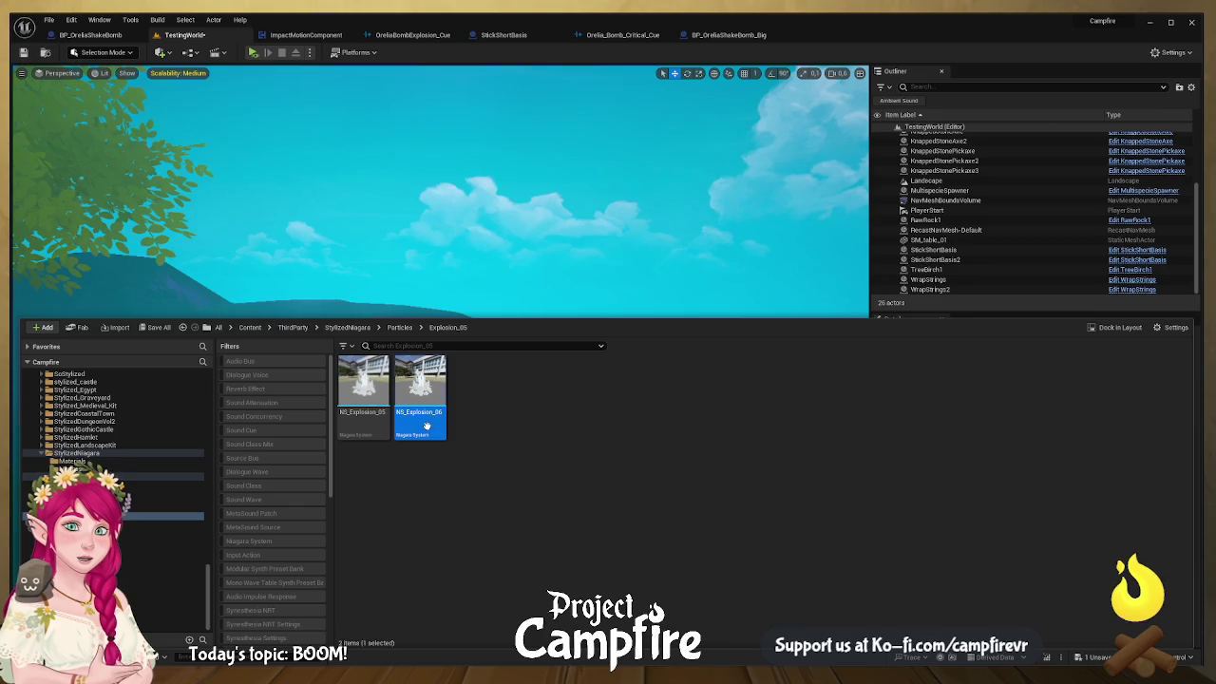
pyautogui.moveTo(545, 225); pyautogui.dragTo(433, 450)
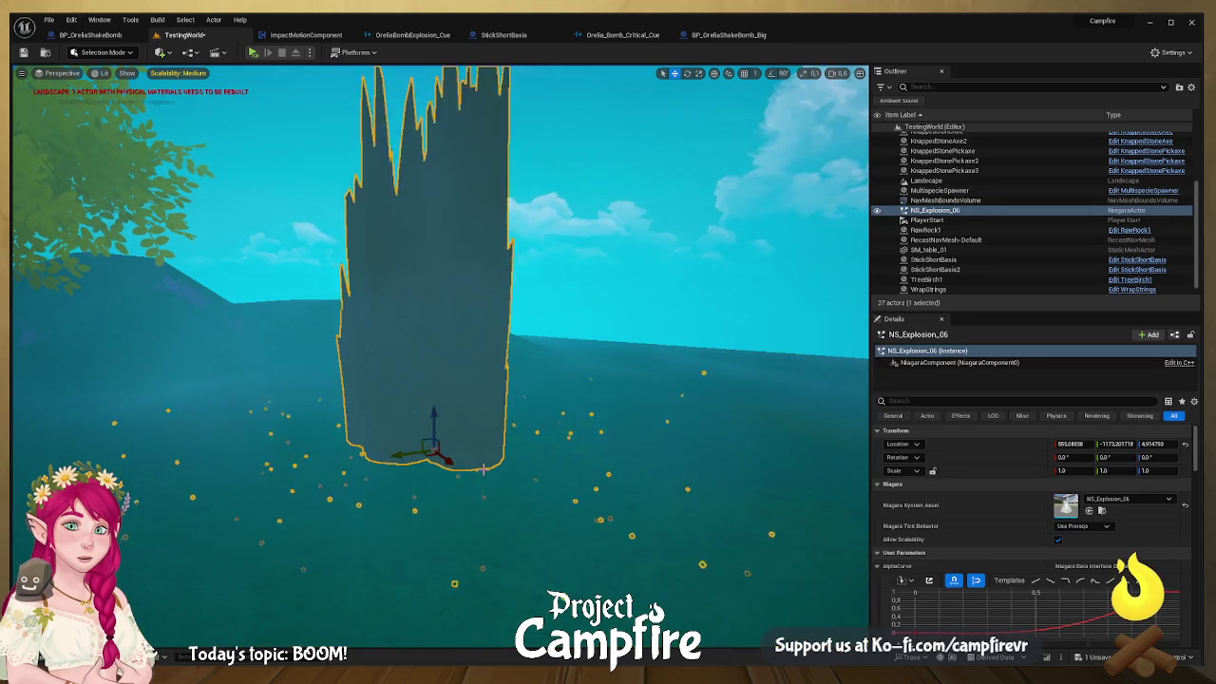
pyautogui.click(655, 472)
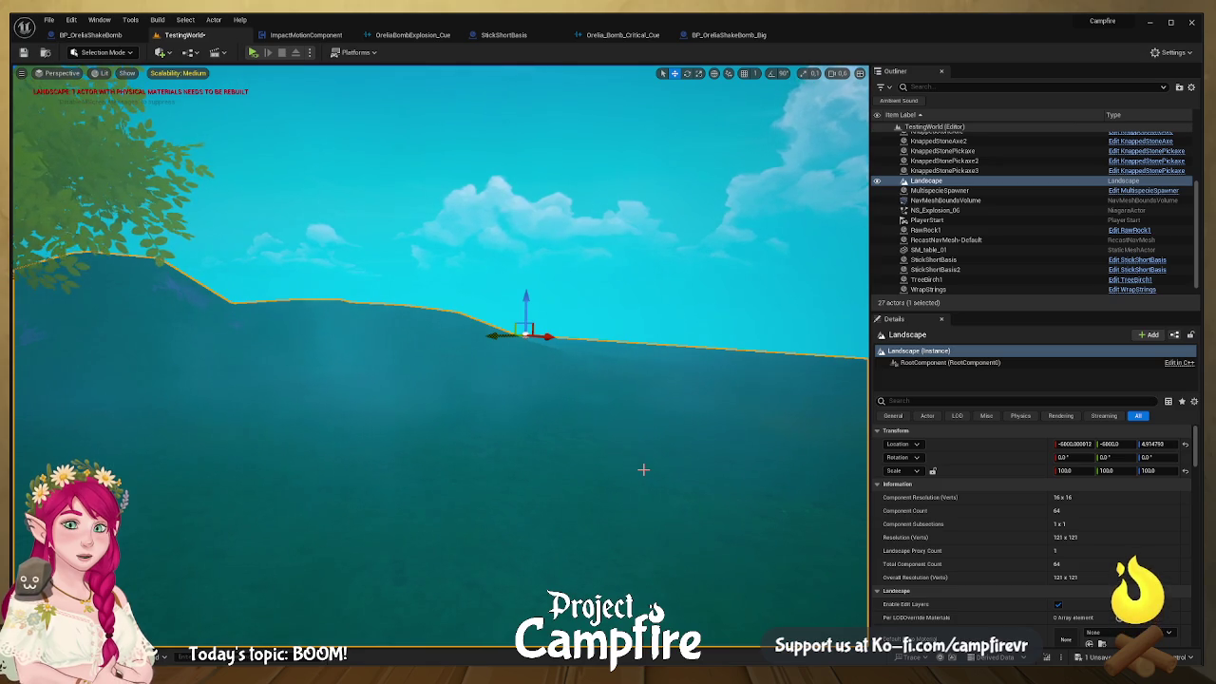
pyautogui.click(955, 184)
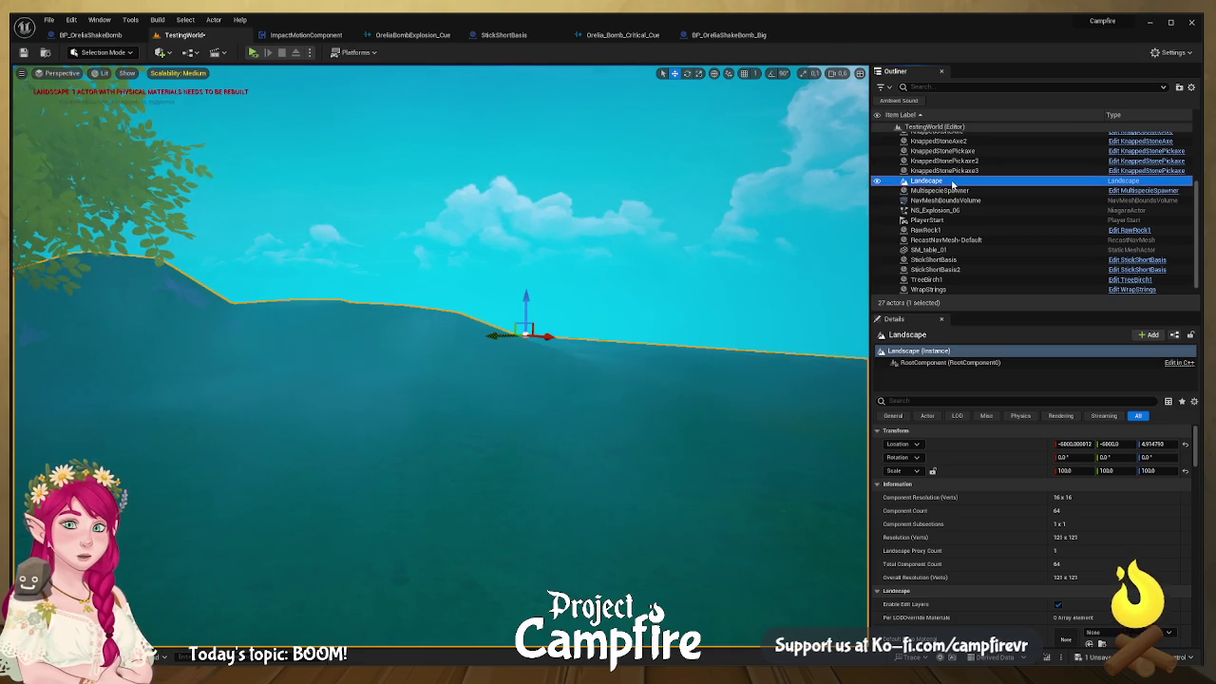
# Step: Undo an accidental Landscape deletion and delete the placed NS_Explosion_06 actor
pyautogui.press('Delete')
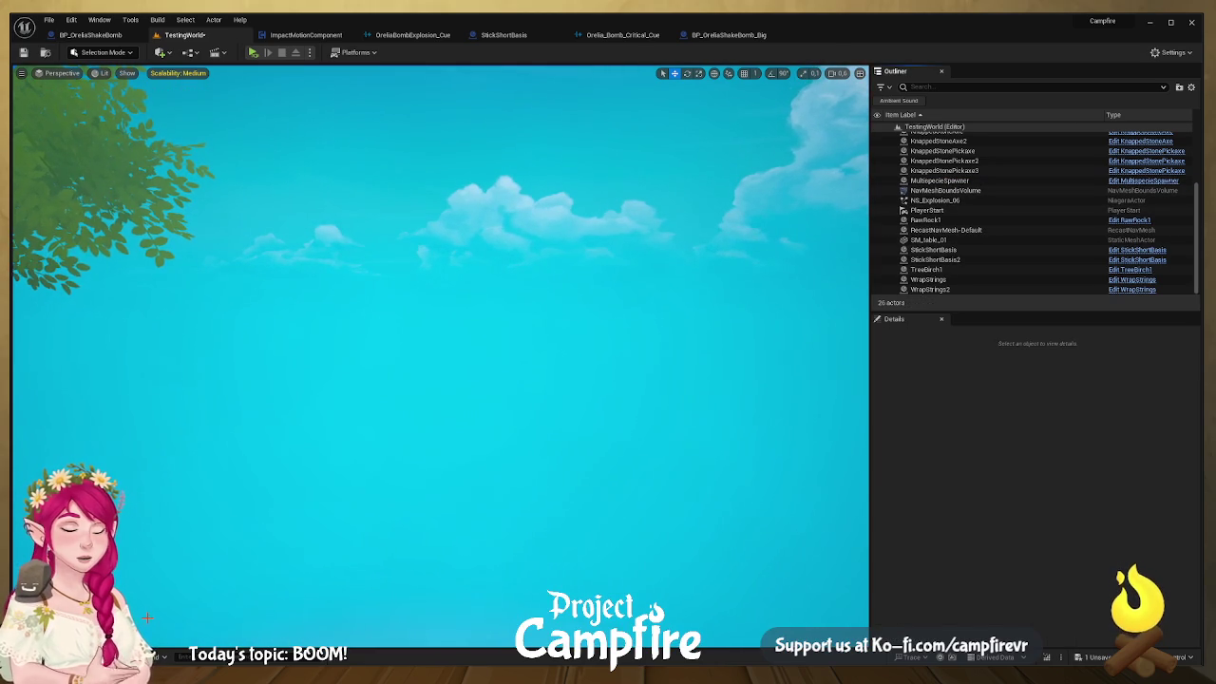
pyautogui.hotkey('ctrl', 'z')
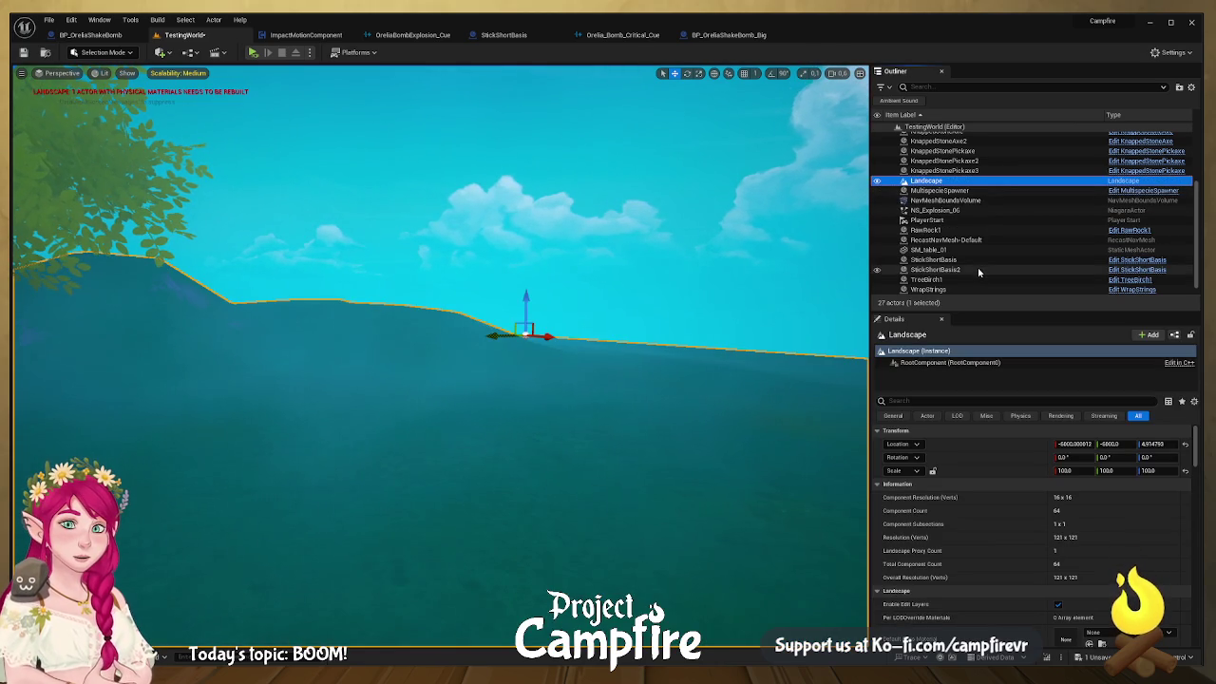
pyautogui.scroll(-1, 997, 206)
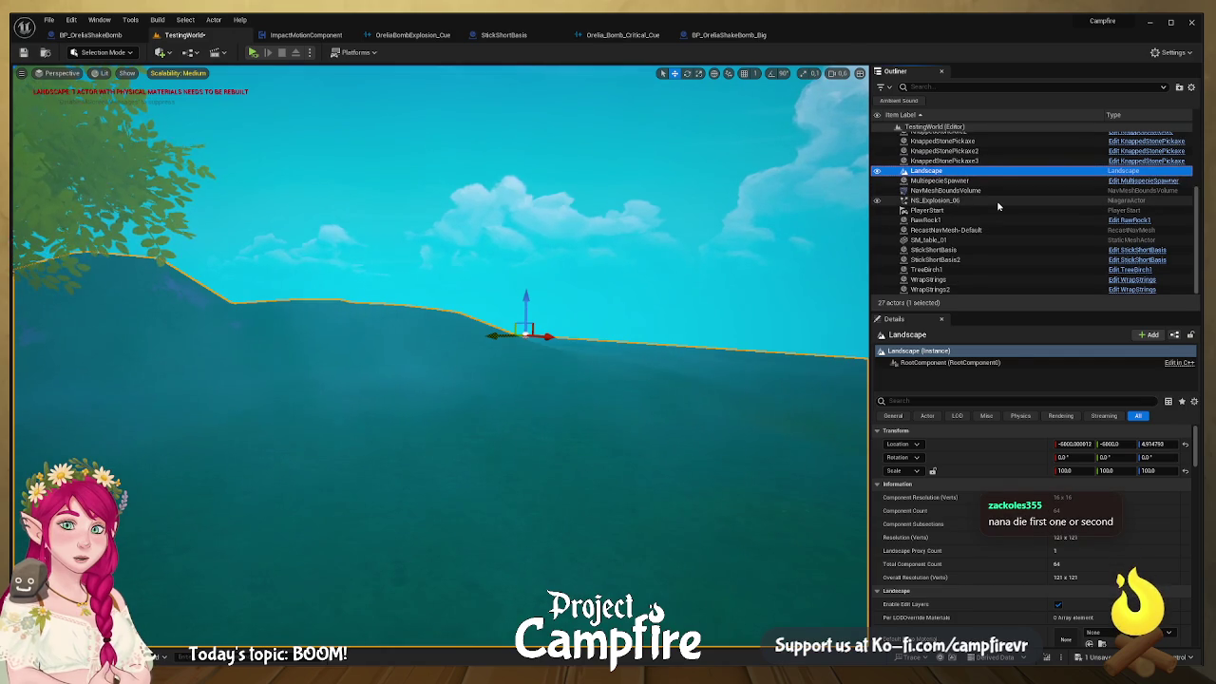
pyautogui.click(998, 200)
pyautogui.press('Delete')
# Step: Drop NS_Explosion_06 and NS_Explosion_02 from their Particles folders into the level
pyautogui.hotkey('ctrl', 'space')
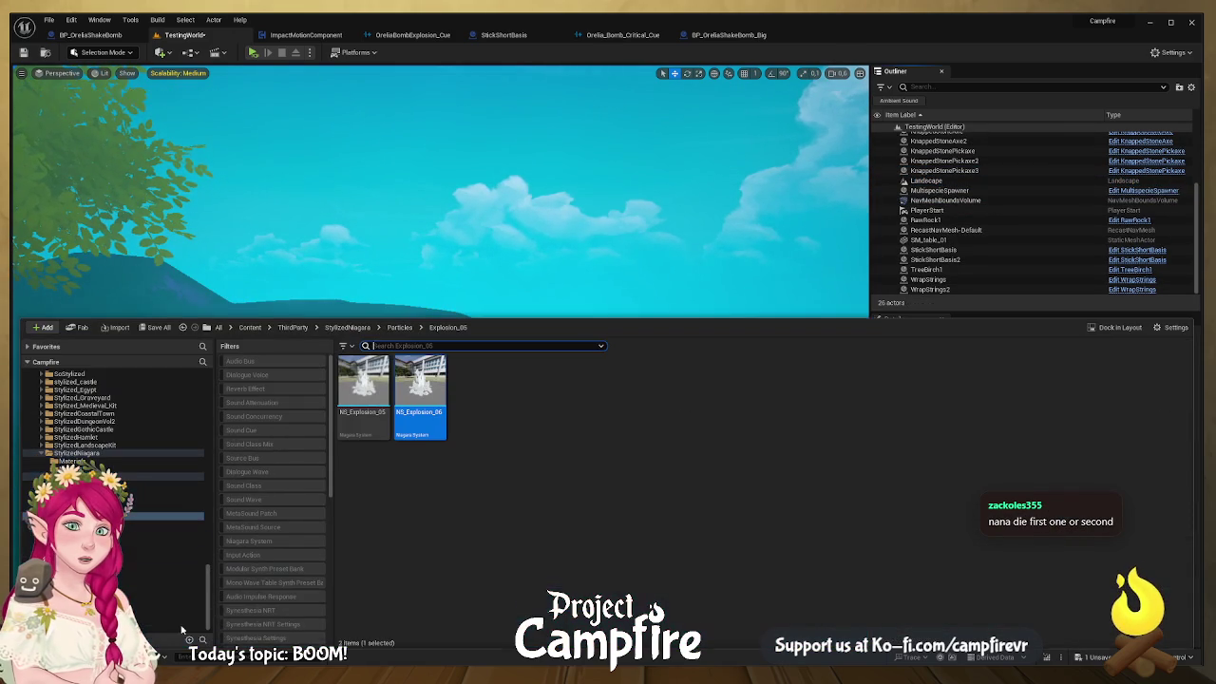
pyautogui.click(400, 328)
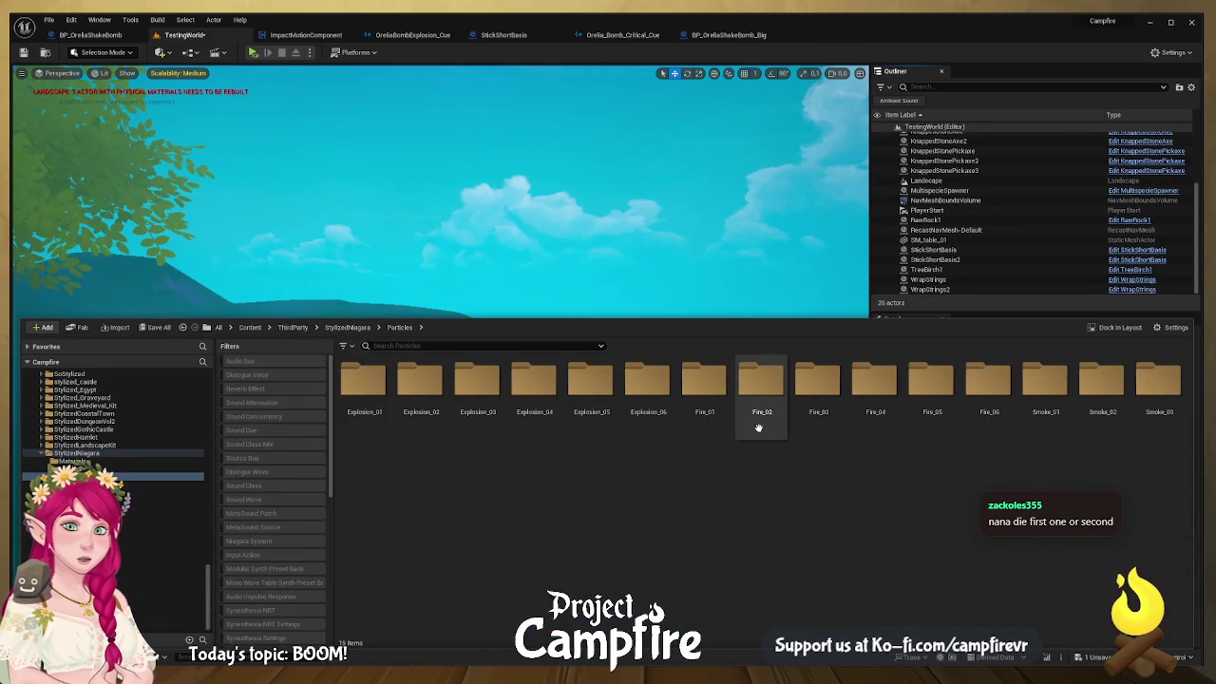
pyautogui.doubleClick(648, 390)
pyautogui.moveTo(371, 441)
pyautogui.mouseDown()
pyautogui.moveTo(469, 247)
pyautogui.moveTo(434, 424)
pyautogui.moveTo(280, 436)
pyautogui.mouseUp()
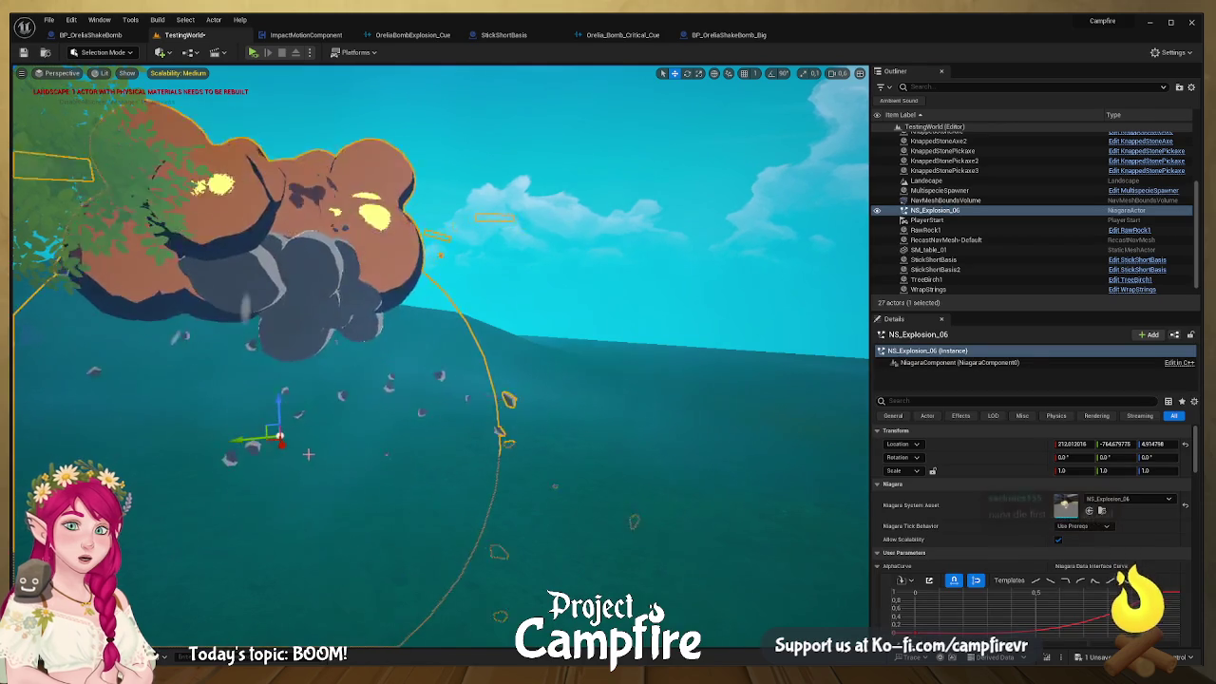
pyautogui.hotkey('ctrl', 'space')
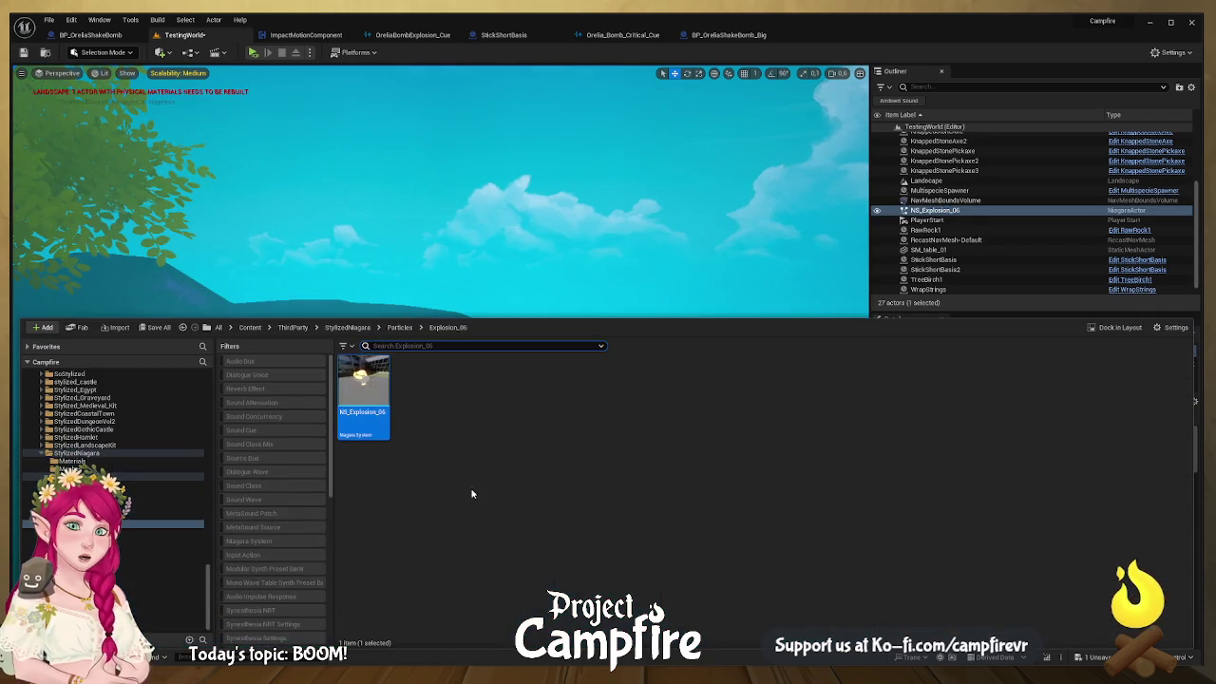
pyautogui.click(400, 328)
pyautogui.doubleClick(423, 392)
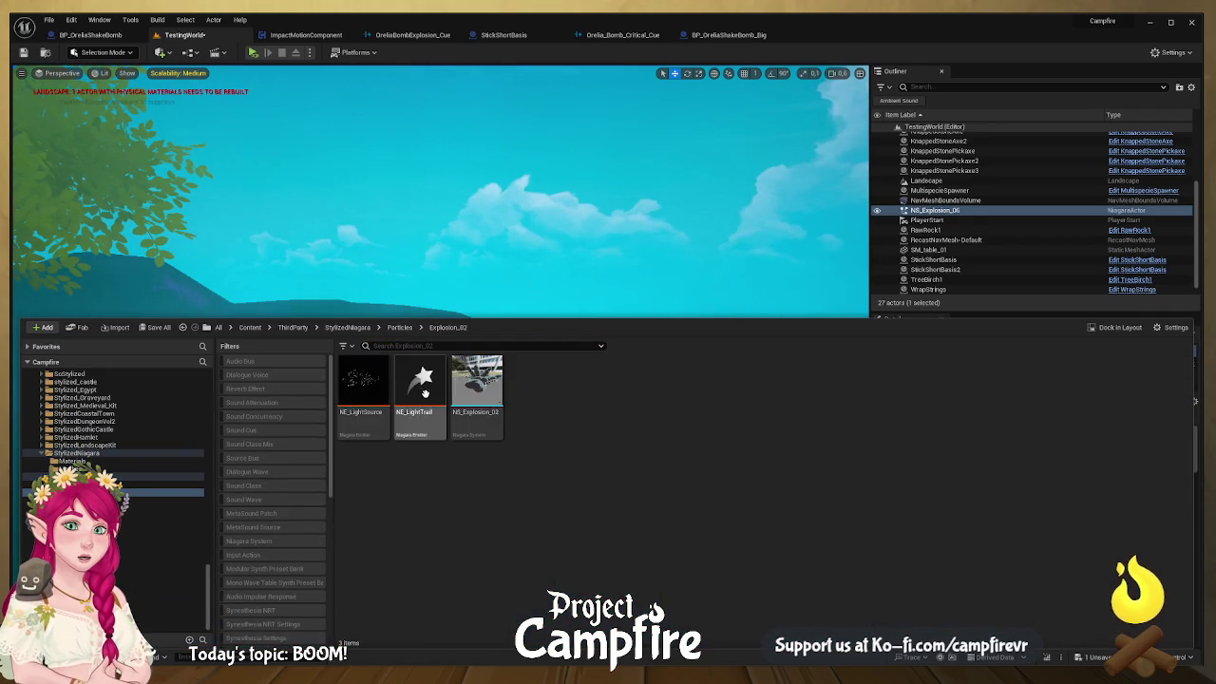
pyautogui.moveTo(474, 431); pyautogui.dragTo(646, 244)
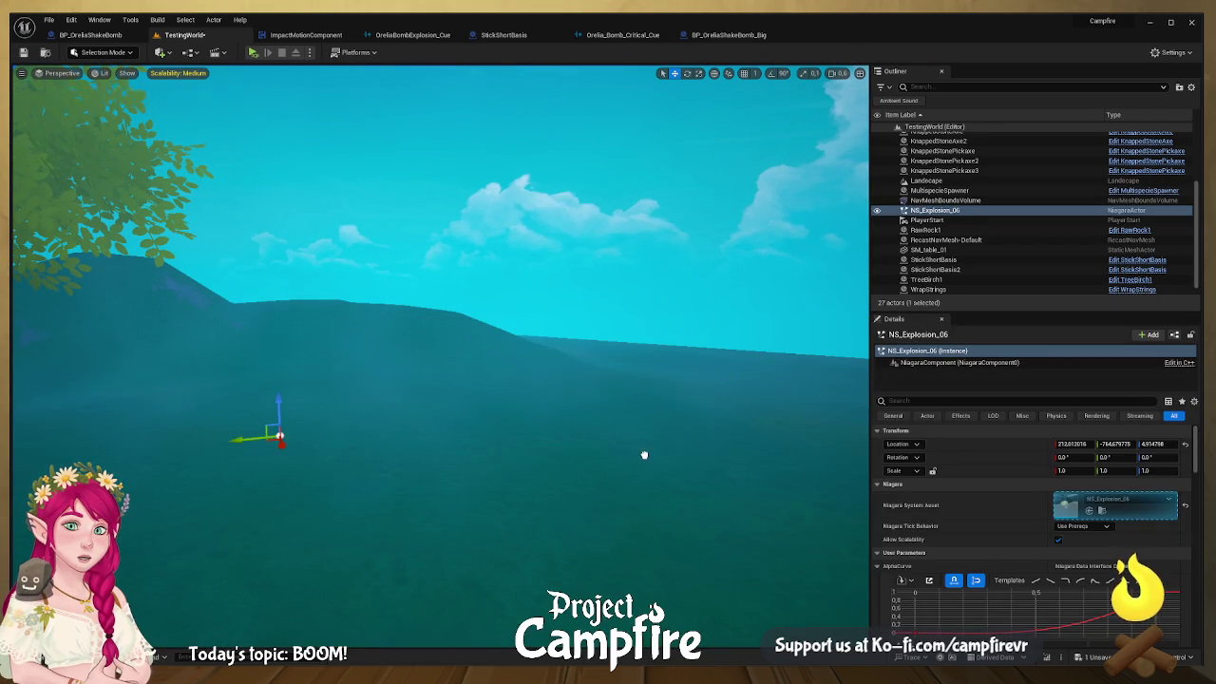
pyautogui.moveTo(644, 455); pyautogui.dragTo(644, 455)
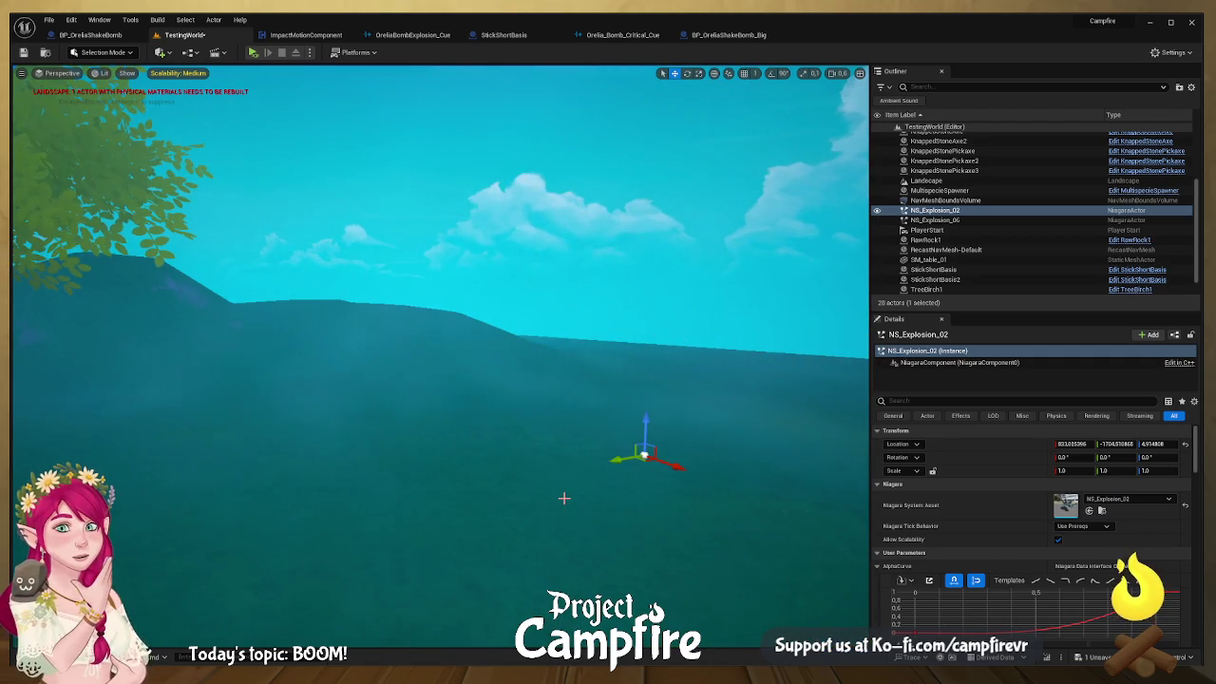
# Step: Frame the view around the explosions and place NS_Explosion_01 beside them
pyautogui.moveTo(557, 491); pyautogui.dragTo(557, 491)
pyautogui.moveTo(269, 523); pyautogui.dragTo(269, 523)
pyautogui.hotkey('ctrl', 'space')
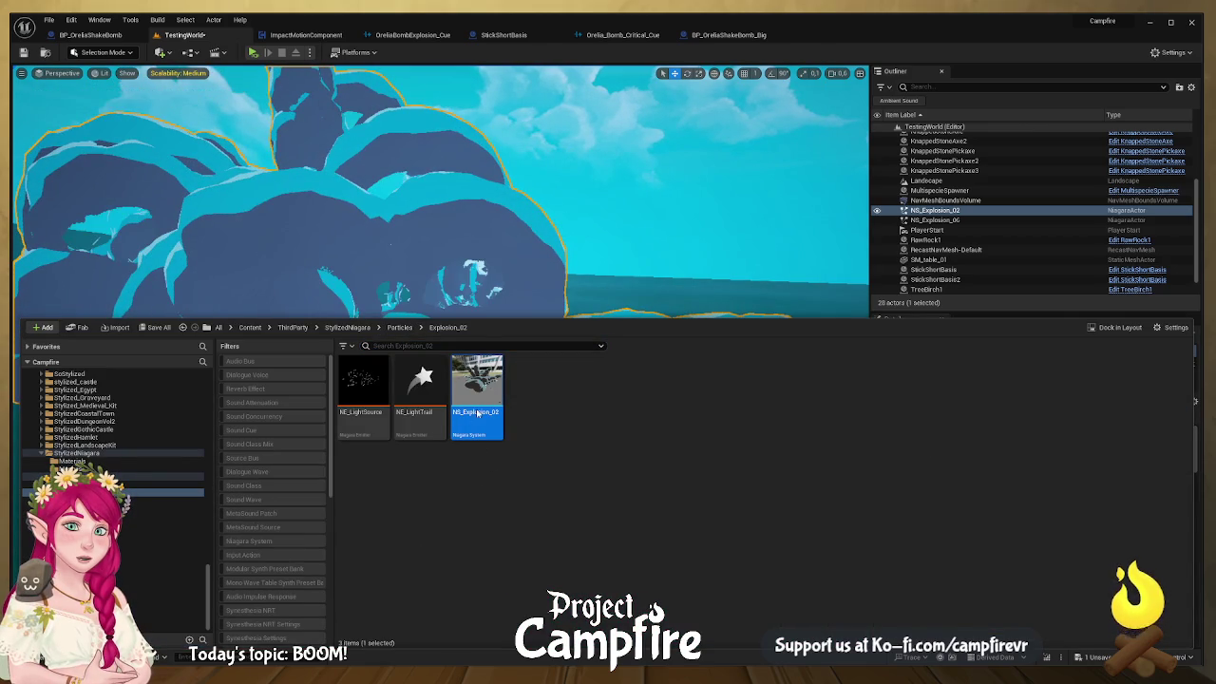
pyautogui.moveTo(477, 389); pyautogui.dragTo(771, 274)
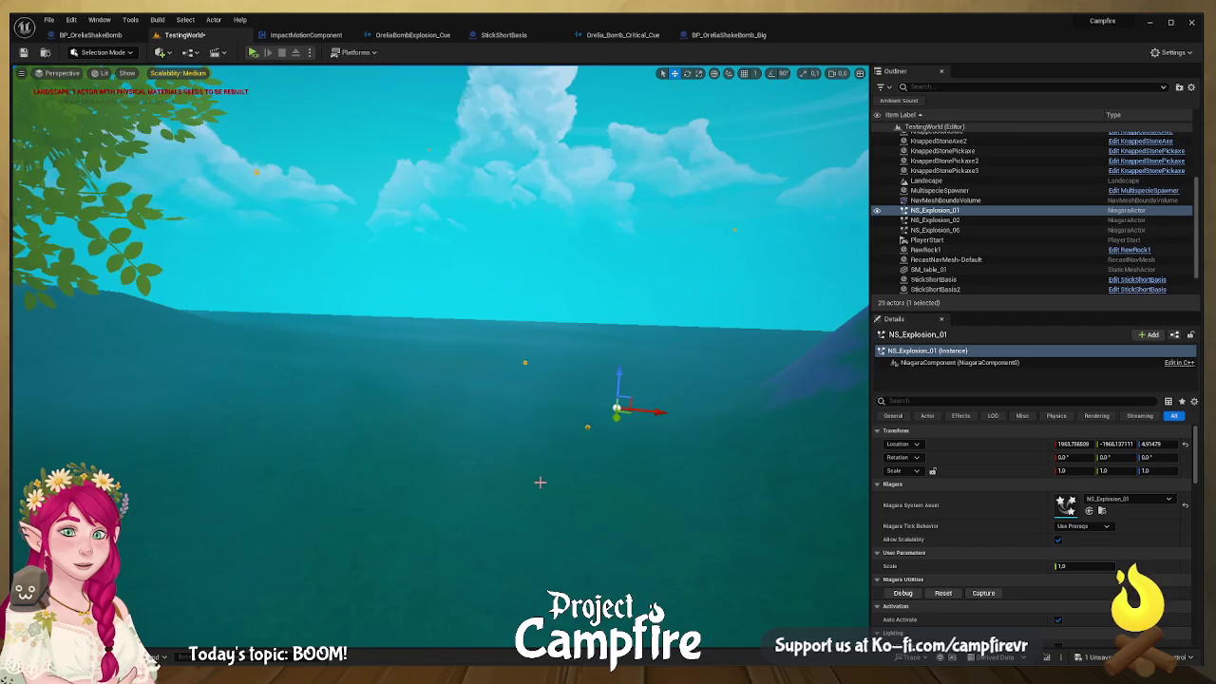
# Step: Delete the NS_Explosion_06, NS_Explosion_02 and NS_Explosion_01 actors from the level
pyautogui.click(608, 500)
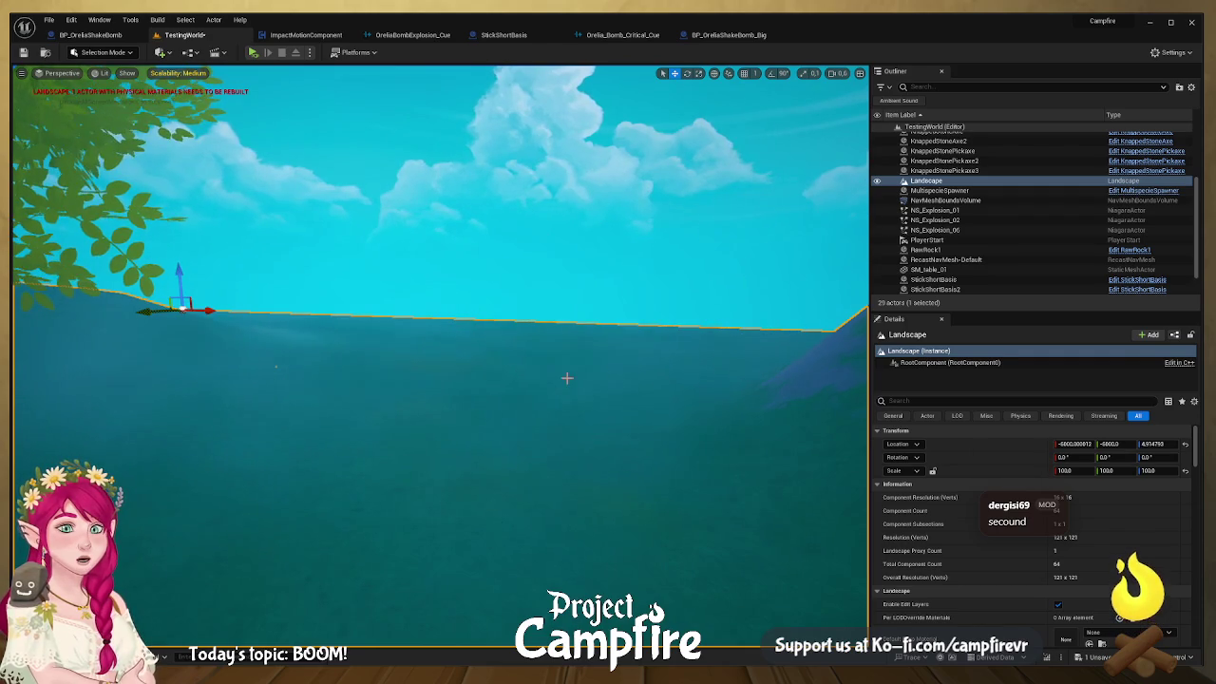
pyautogui.click(712, 223)
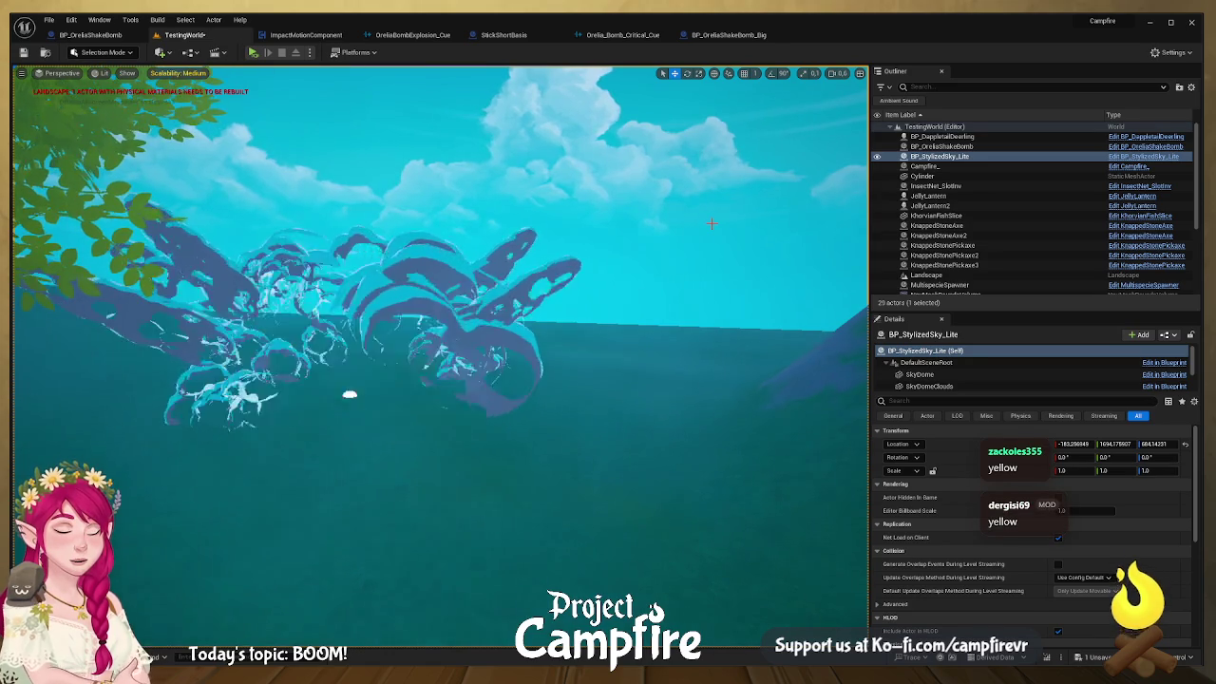
pyautogui.click(639, 368)
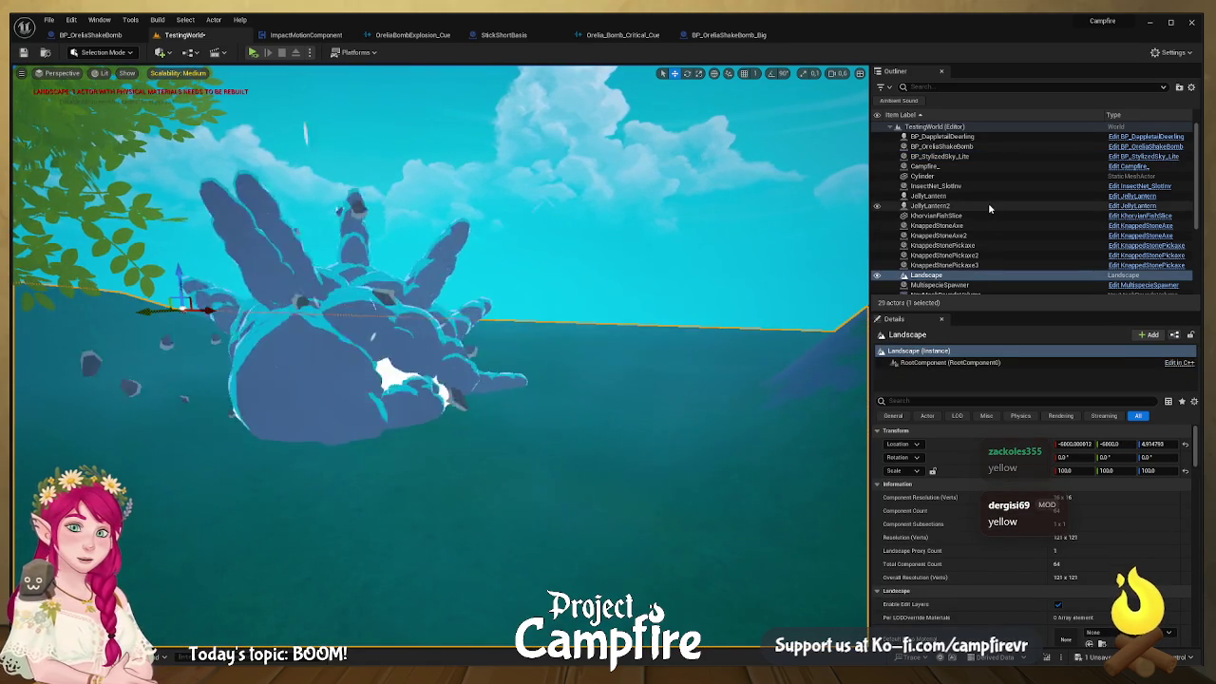
pyautogui.click(981, 288)
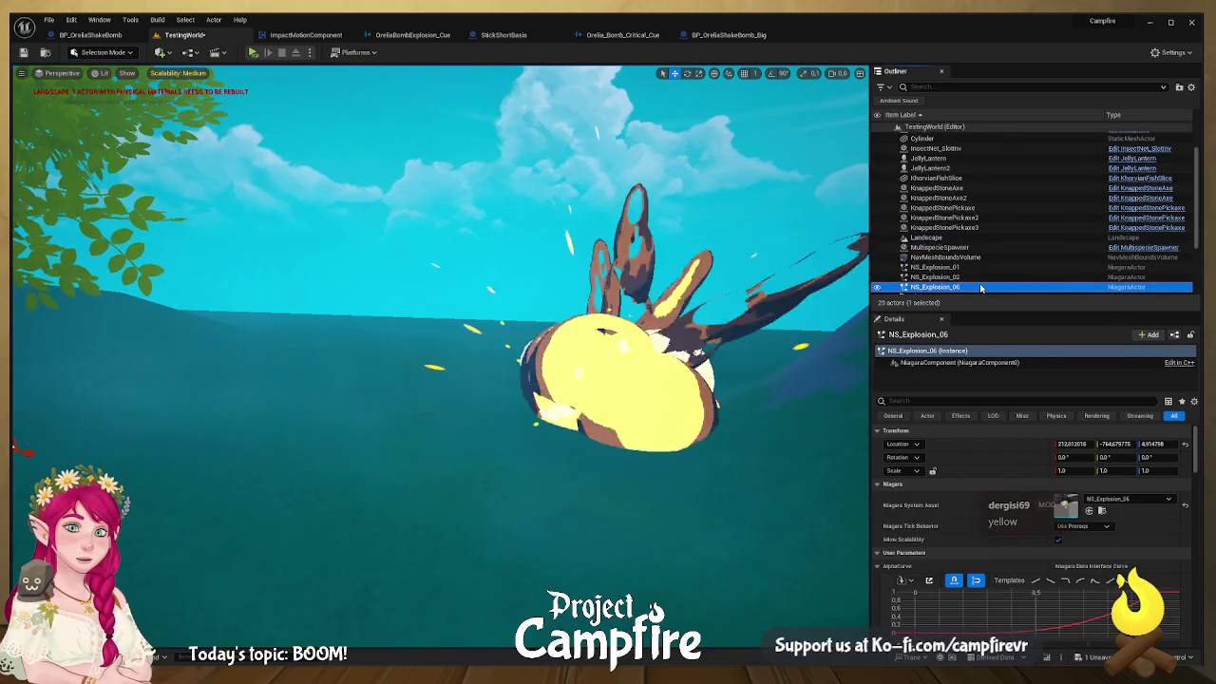
pyautogui.click(981, 277)
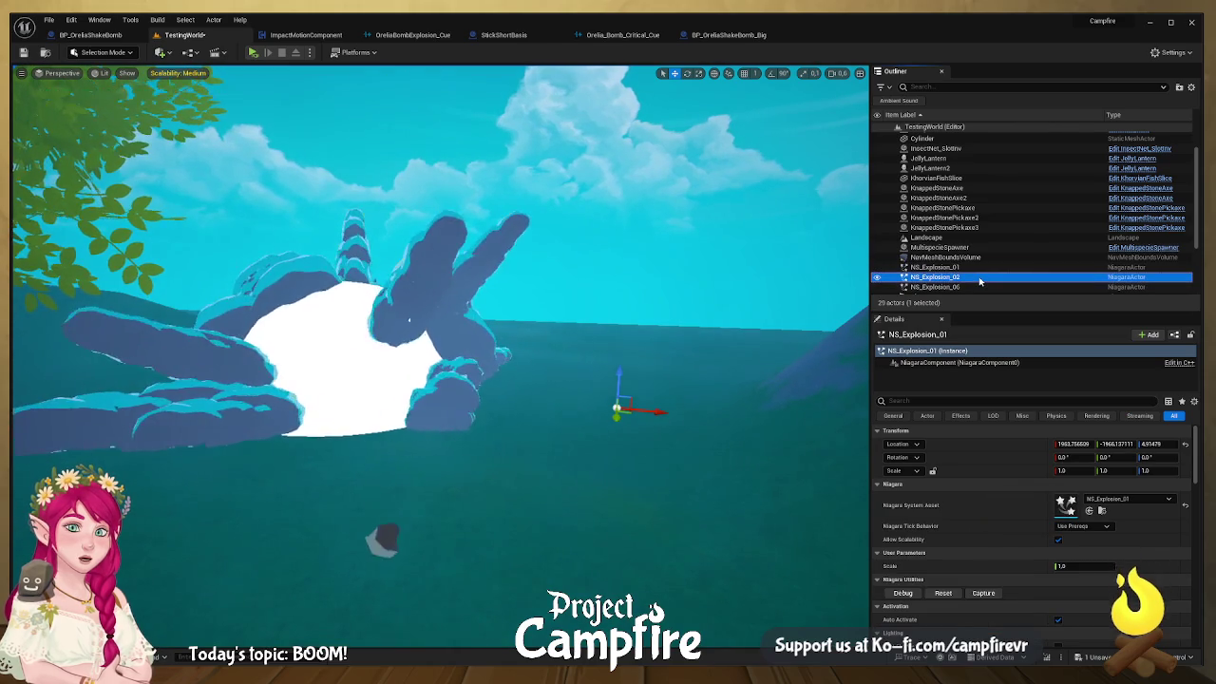
pyautogui.press('Delete')
pyautogui.click(978, 275)
pyautogui.press('Delete')
pyautogui.click(978, 272)
pyautogui.press('Delete')
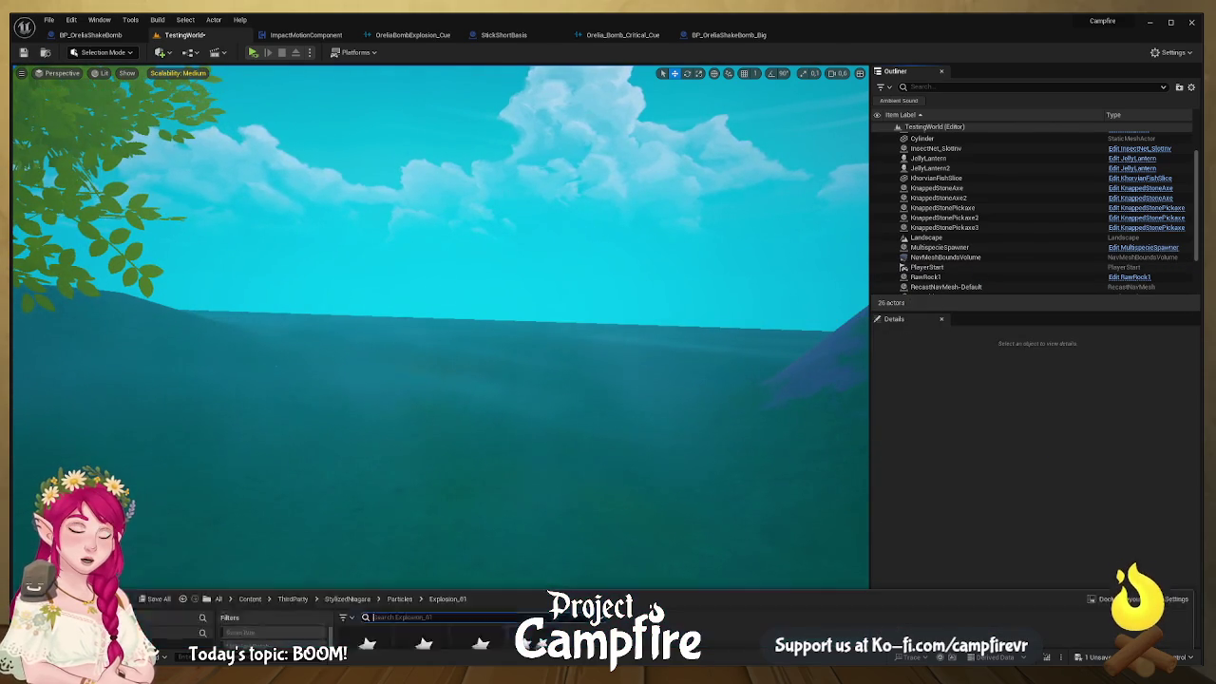
pyautogui.hotkey('ctrl', 'space')
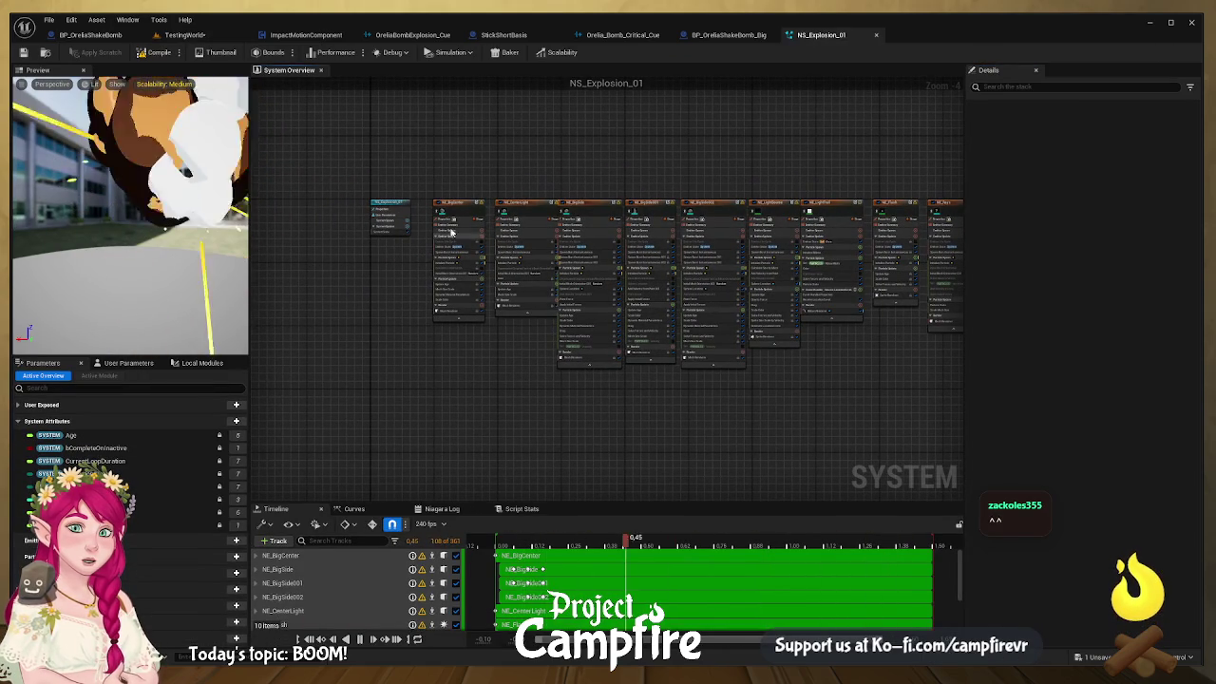
# Step: Set NS_Explosion_01's System Loop Behavior to Once and close its Niagara editor
pyautogui.click(393, 208)
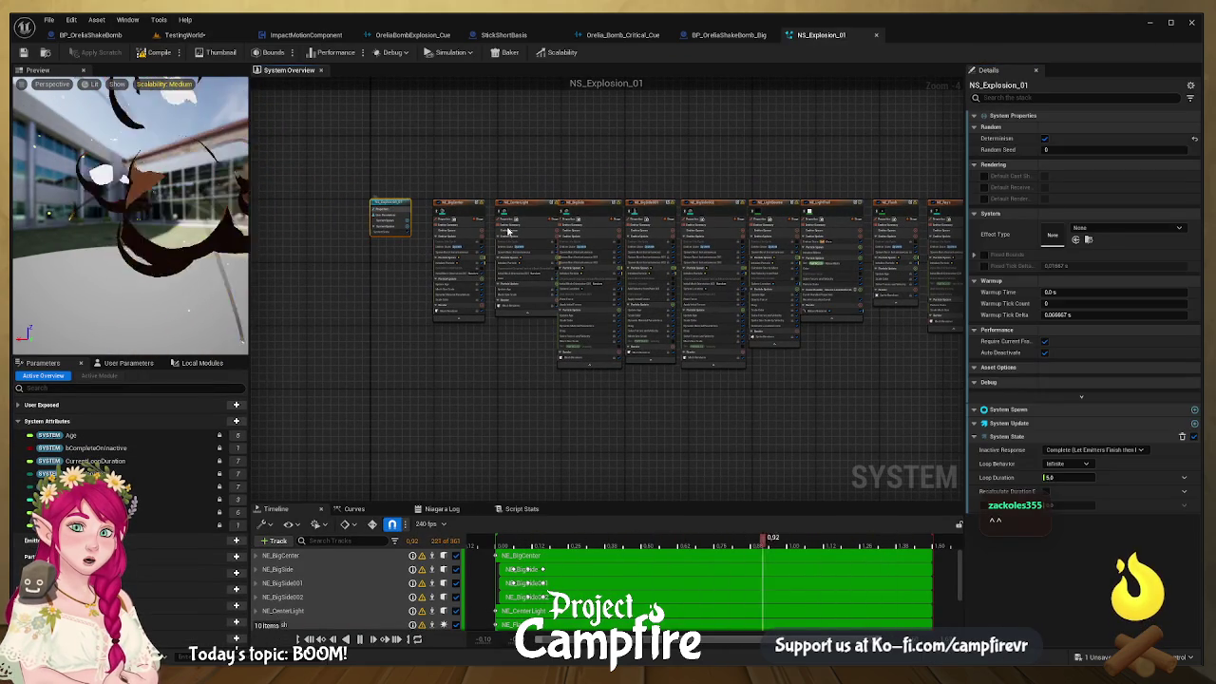
pyautogui.click(1092, 464)
pyautogui.click(1064, 504)
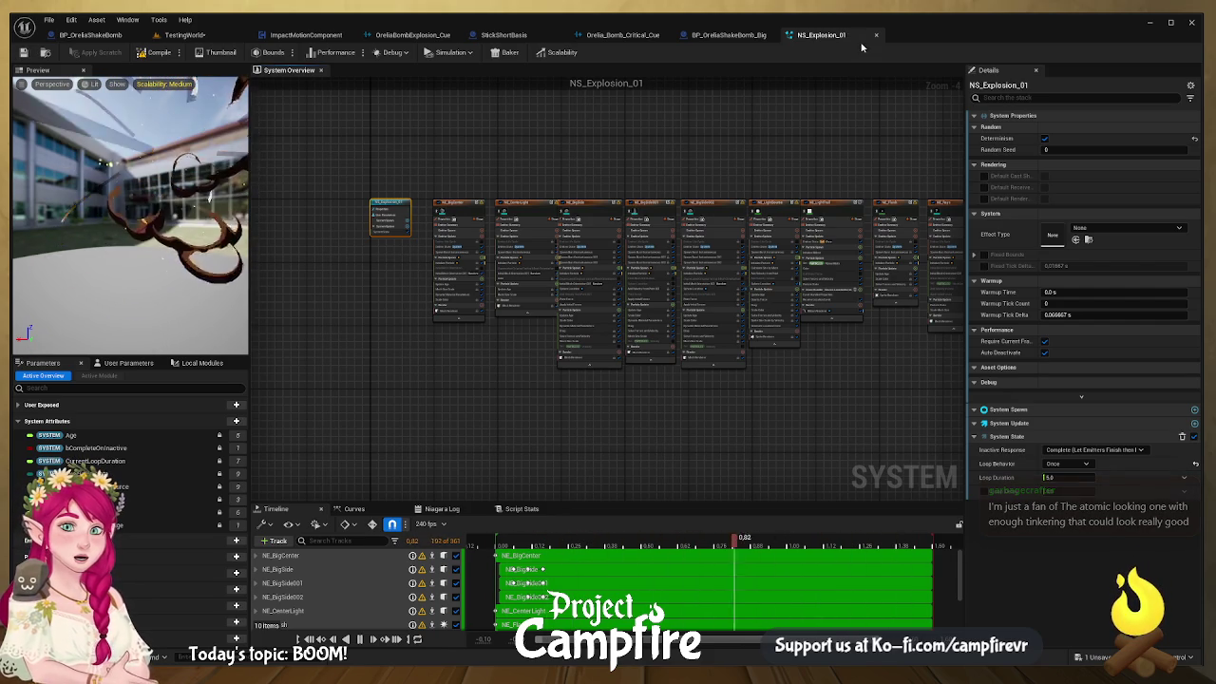
pyautogui.click(204, 36)
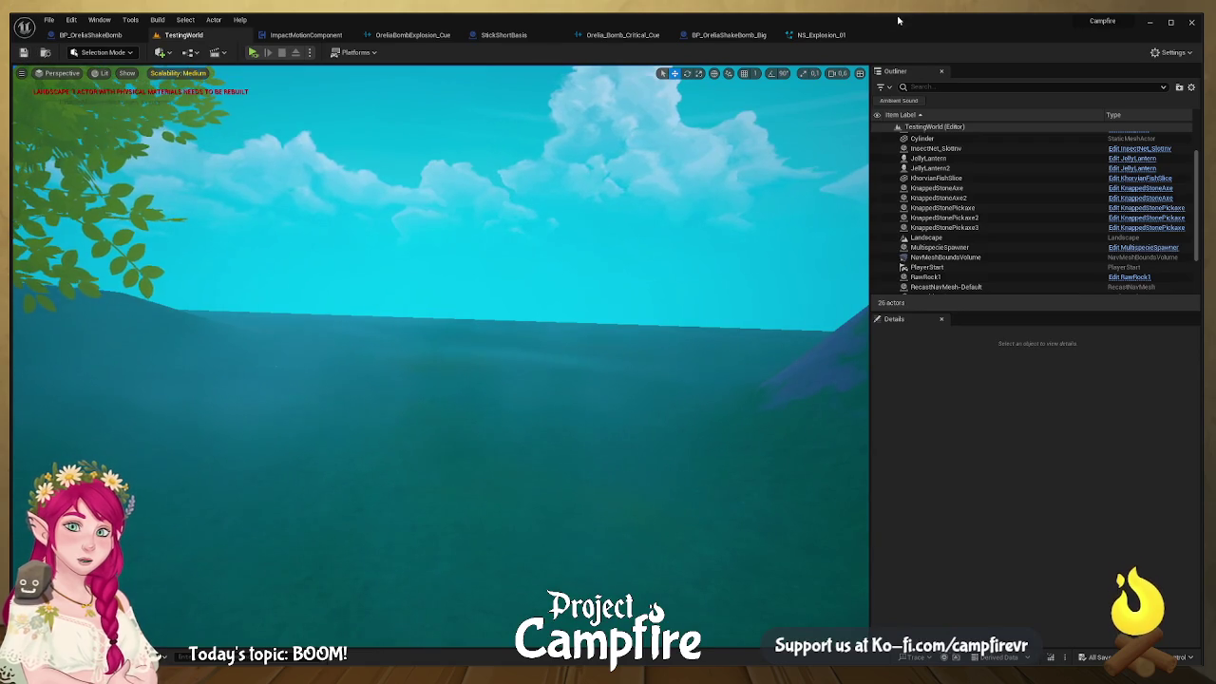
pyautogui.click(835, 39)
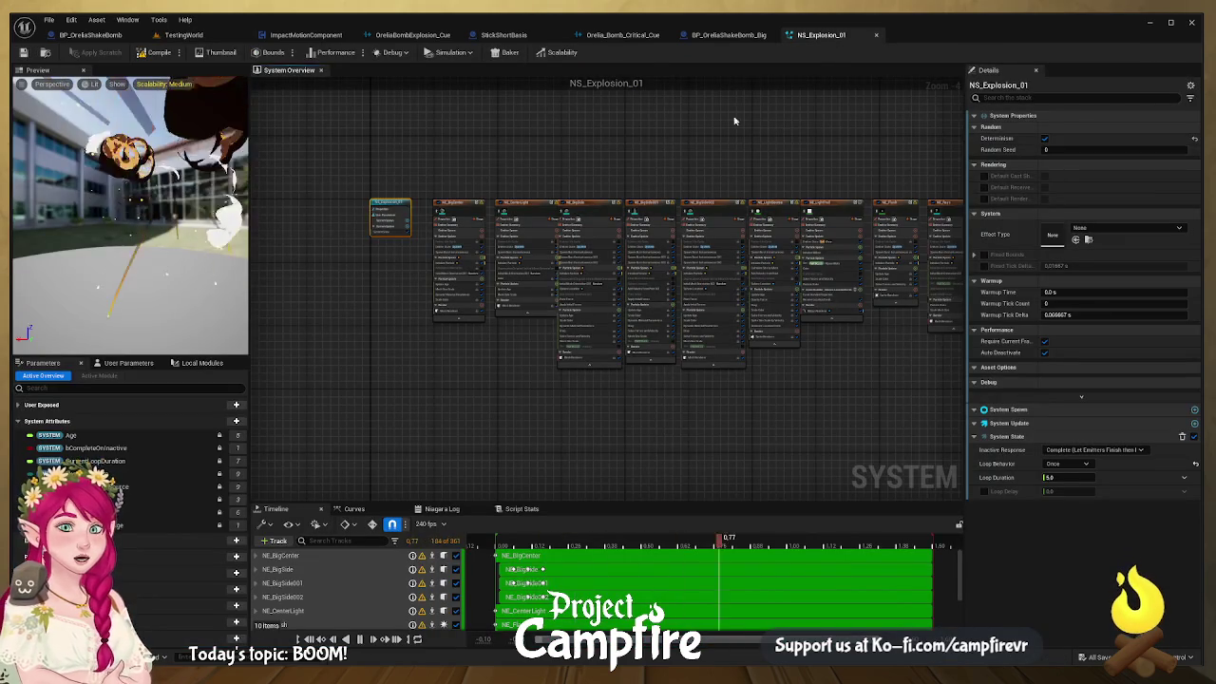
pyautogui.click(876, 35)
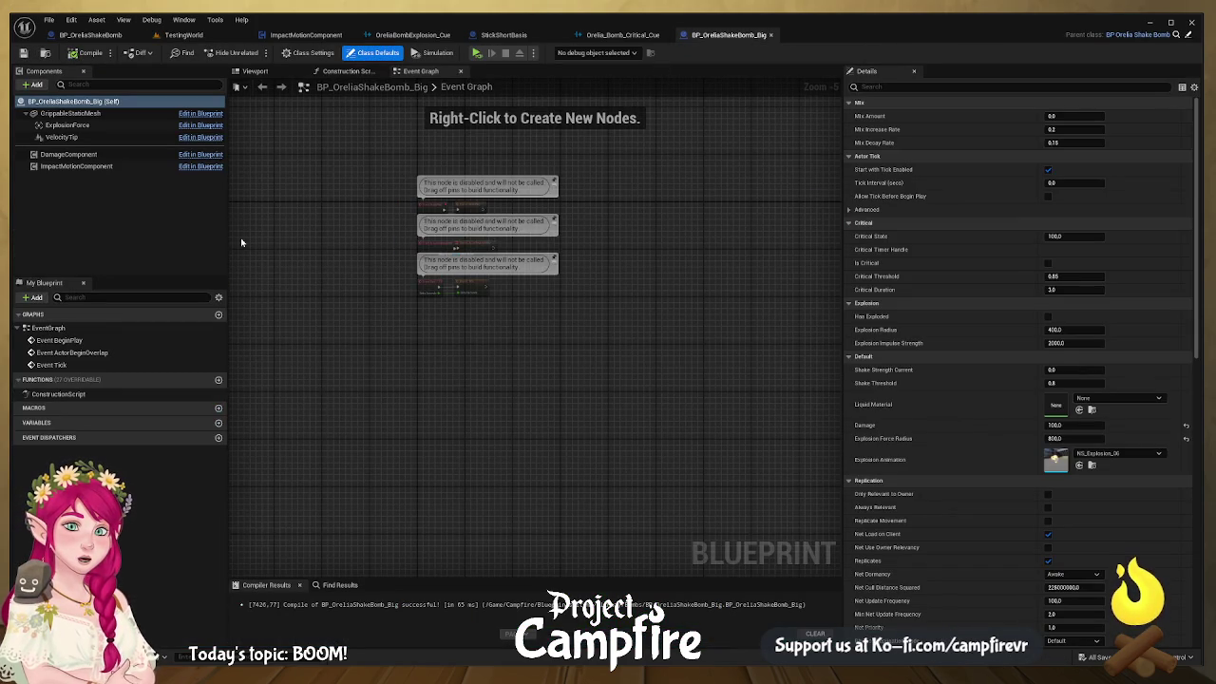
# Step: Set BP_OreliaShakeBomb_Big's Explosion Animation to NS_Explosion_01, then compile and save
pyautogui.click(1079, 465)
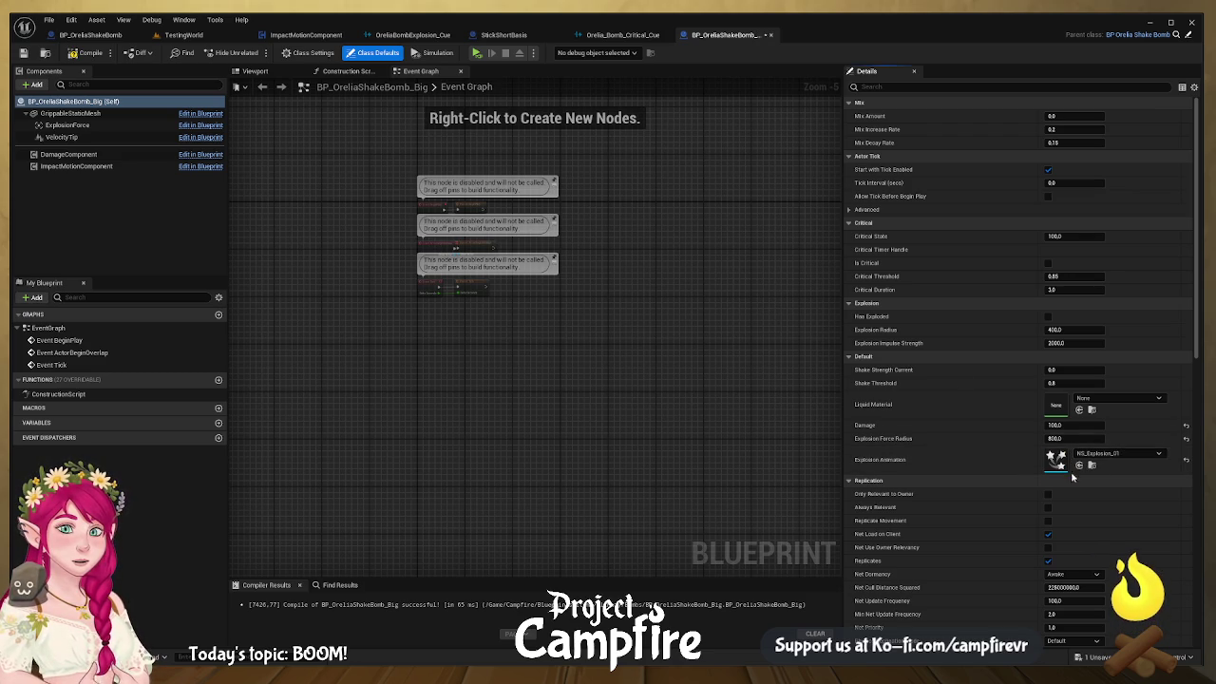
pyautogui.click(88, 53)
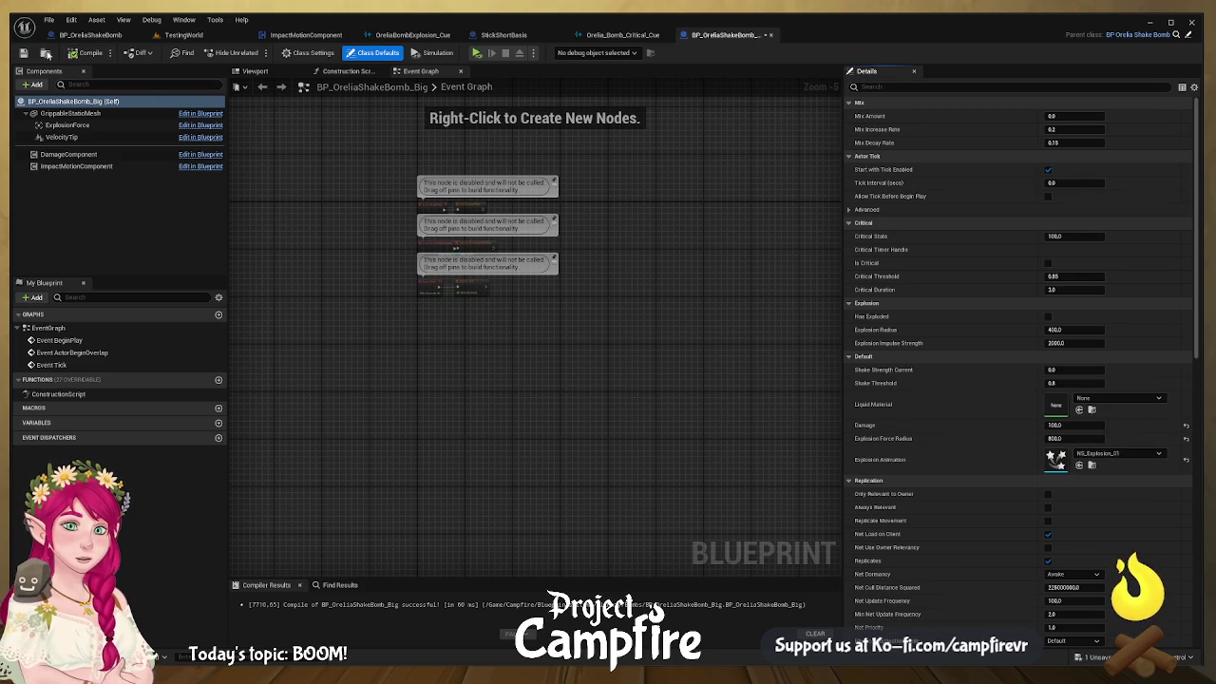
pyautogui.click(24, 54)
# Step: Locate BP_OreliaShakeBomb_Big in the Bombs folder of the content browser
pyautogui.click(90, 35)
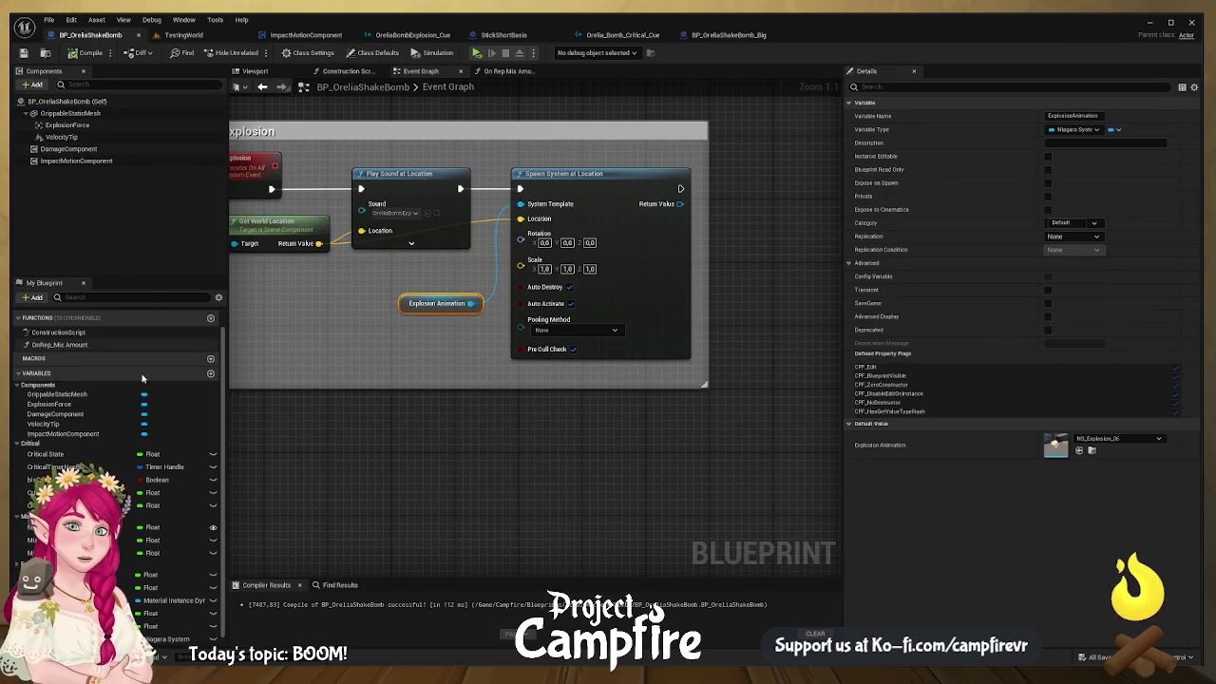
pyautogui.hotkey('ctrl', 'space')
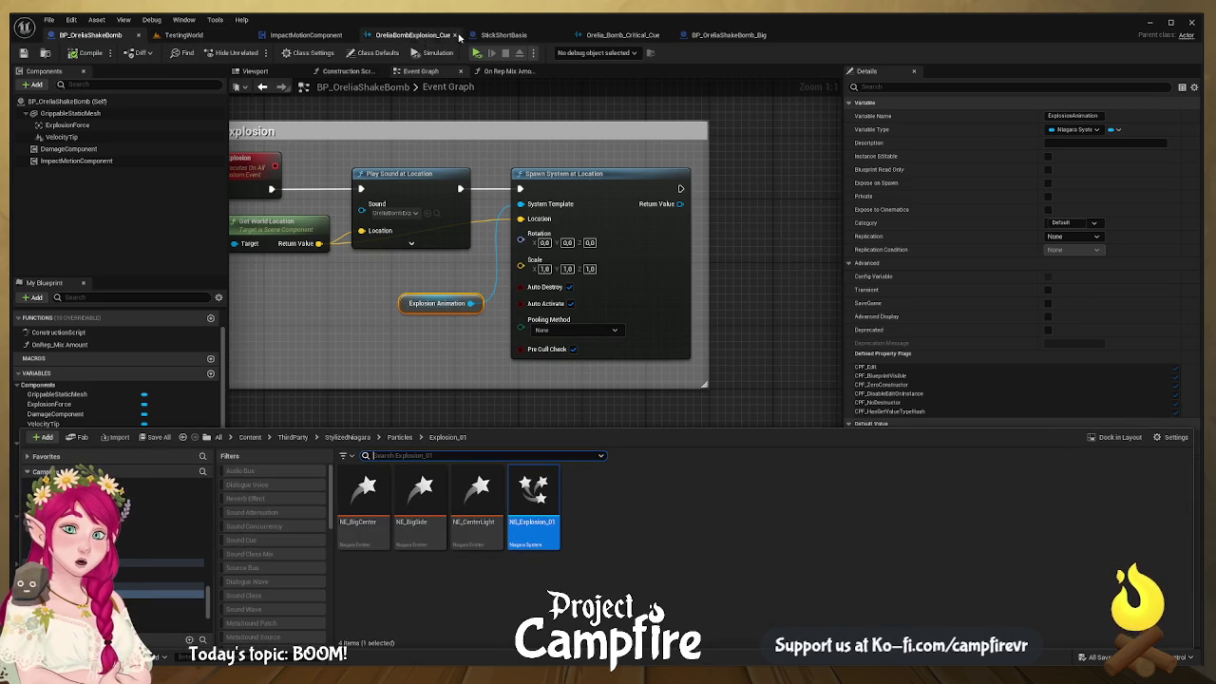
pyautogui.click(725, 35)
pyautogui.click(45, 52)
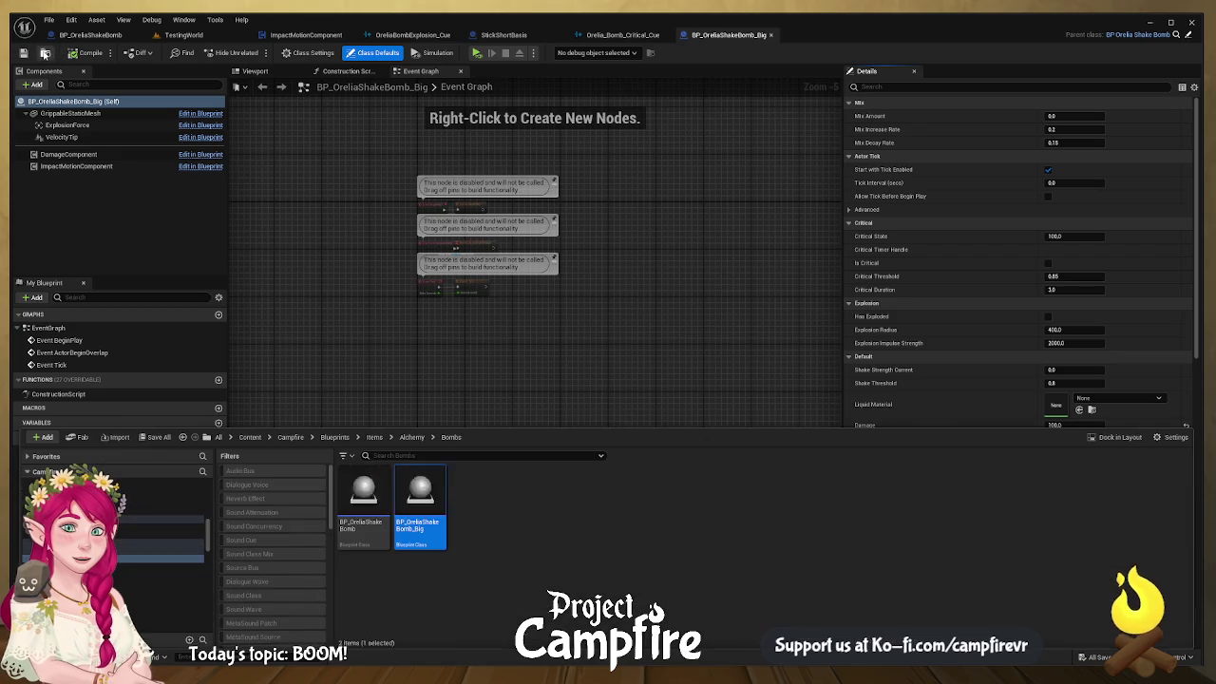
# Step: Make TestingWorld the first editor tab and fly the camera to the tree, rock and plank
pyautogui.click(95, 34)
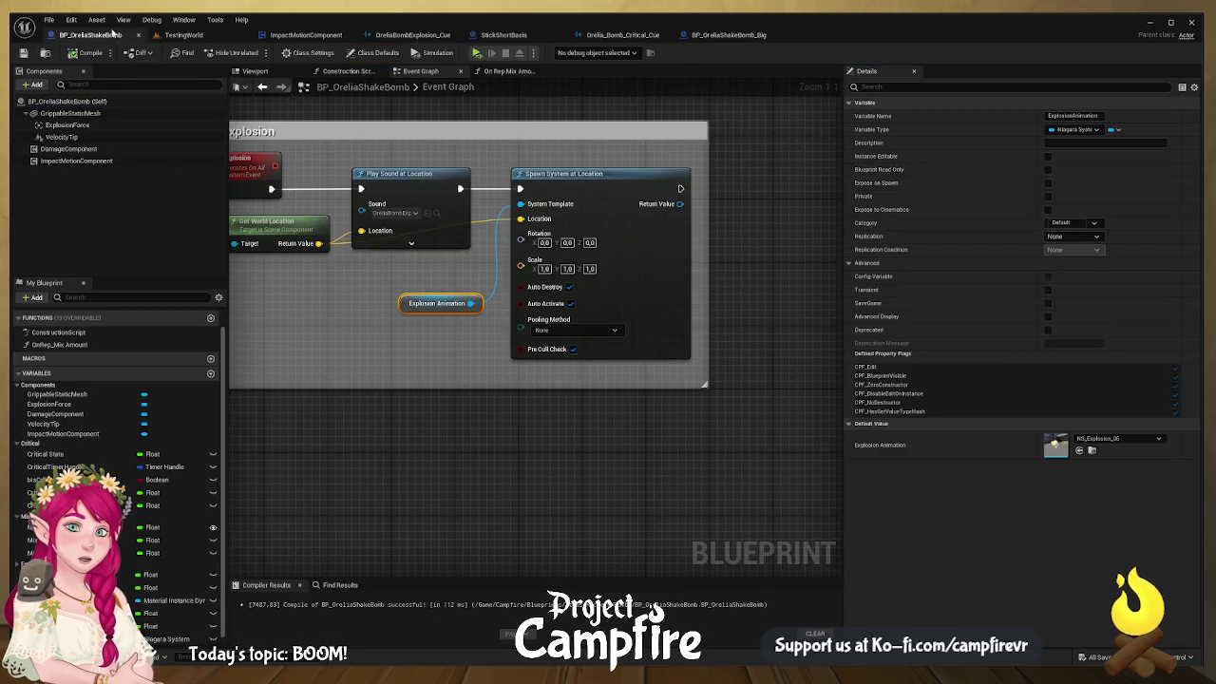
pyautogui.click(187, 34)
pyautogui.moveTo(190, 34); pyautogui.dragTo(78, 35)
pyautogui.moveTo(309, 379)
pyautogui.mouseDown()
pyautogui.moveTo(318, 342)
pyautogui.moveTo(342, 332)
pyautogui.moveTo(349, 376)
pyautogui.mouseUp()
pyautogui.moveTo(189, 526); pyautogui.dragTo(189, 526)
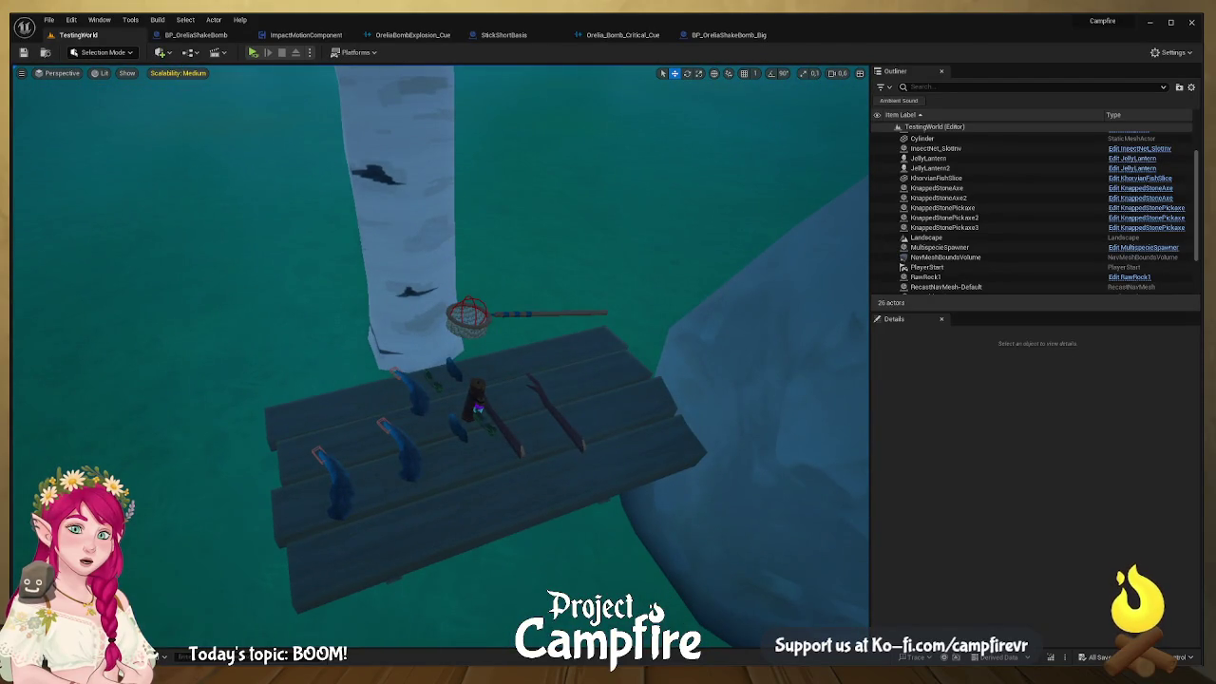
# Step: Place a BP_OreliaShakeBomb_Big on the plank and start playing the level to test it
pyautogui.hotkey('ctrl', 'space')
pyautogui.moveTo(420, 394)
pyautogui.mouseDown()
pyautogui.moveTo(423, 403)
pyautogui.moveTo(503, 352)
pyautogui.moveTo(466, 458)
pyautogui.moveTo(440, 482)
pyautogui.moveTo(488, 465)
pyautogui.mouseUp()
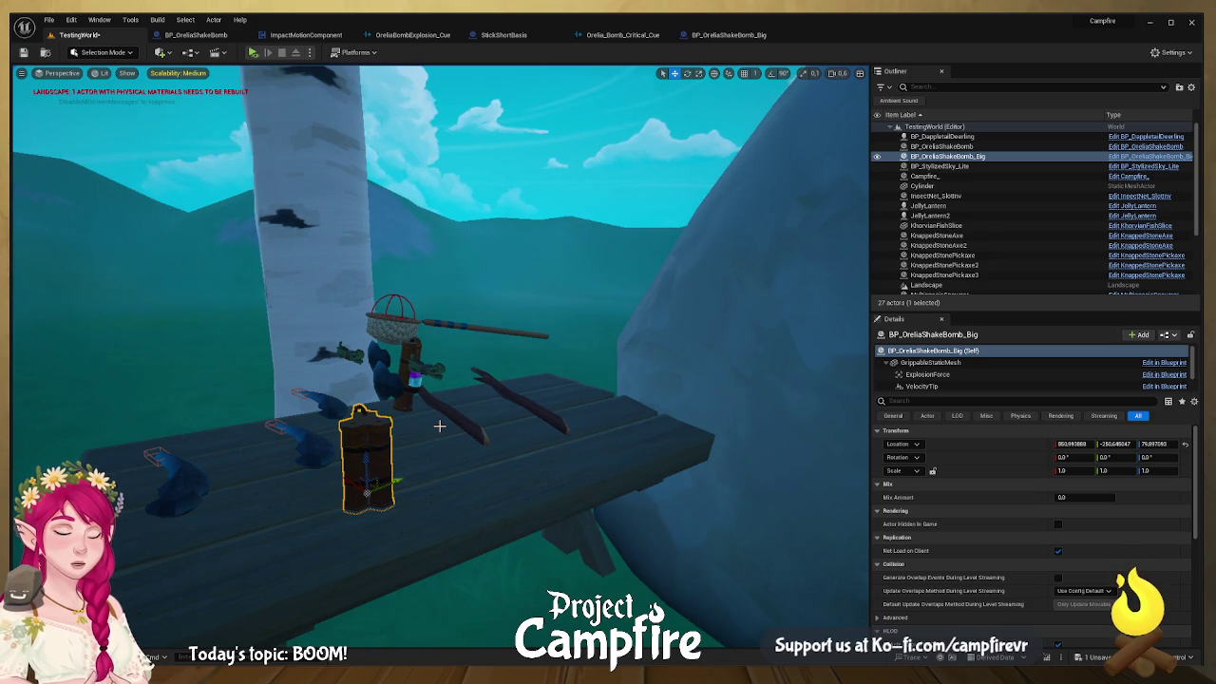
pyautogui.click(252, 53)
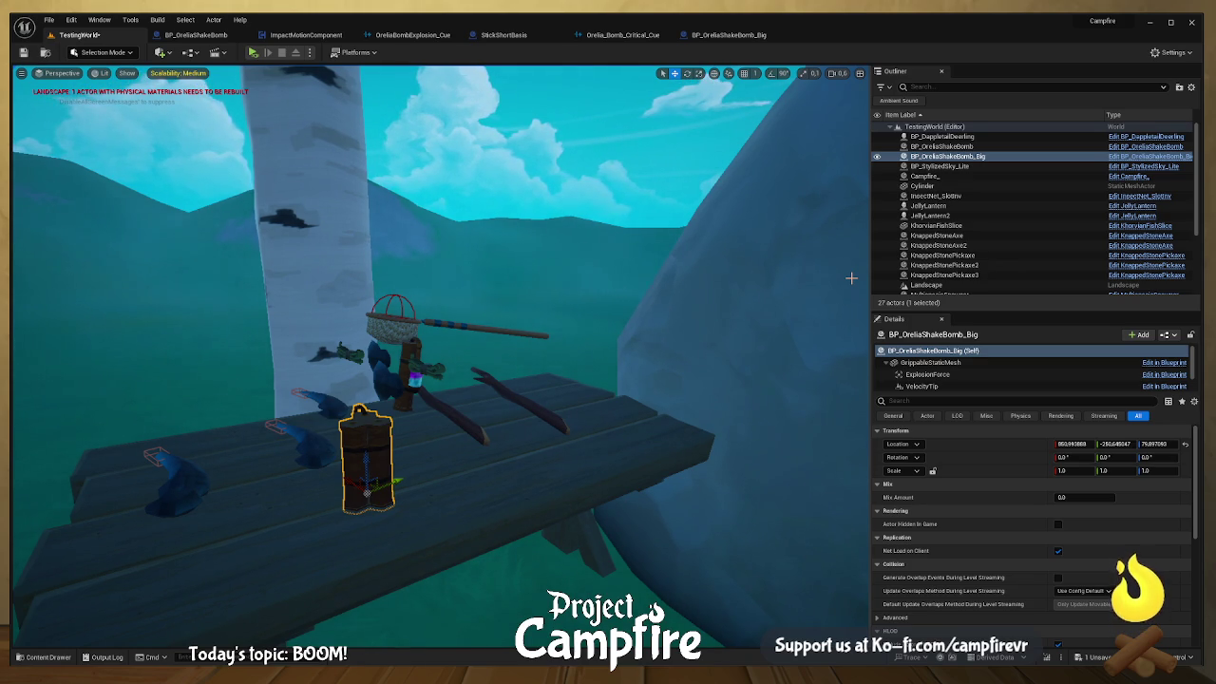
# Step: Pull the camera back to show the rock and table, and bring up the Bombs folder
pyautogui.moveTo(442, 472); pyautogui.dragTo(489, 570)
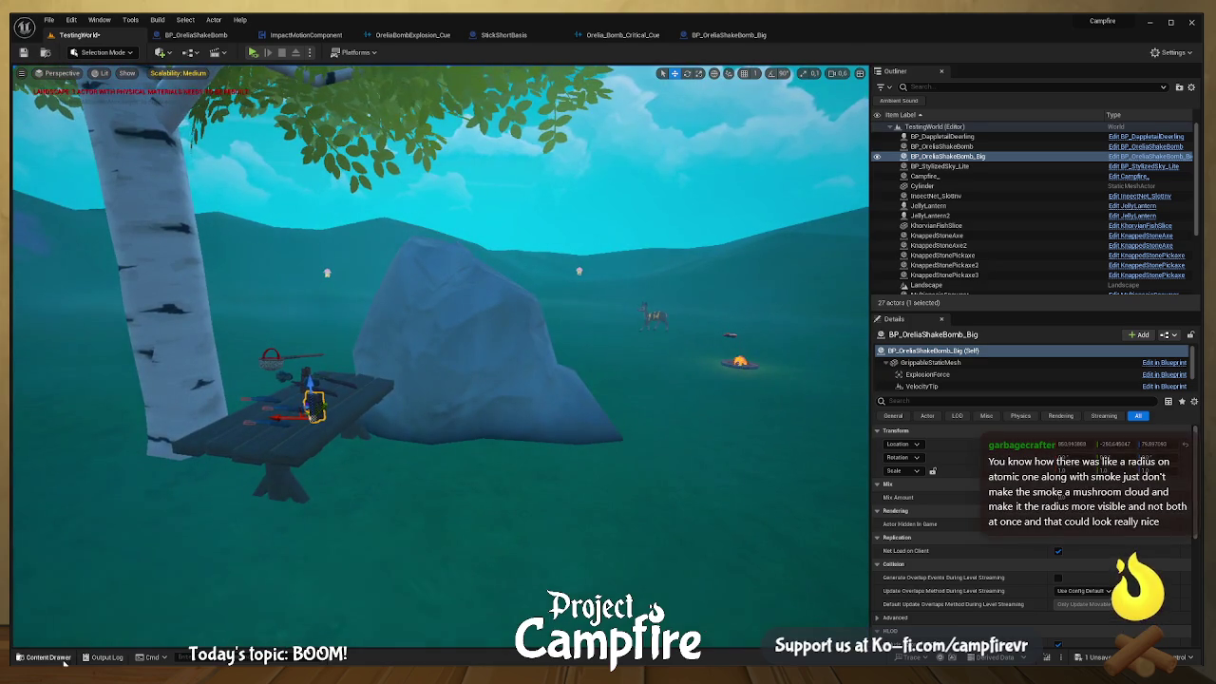
pyautogui.click(57, 658)
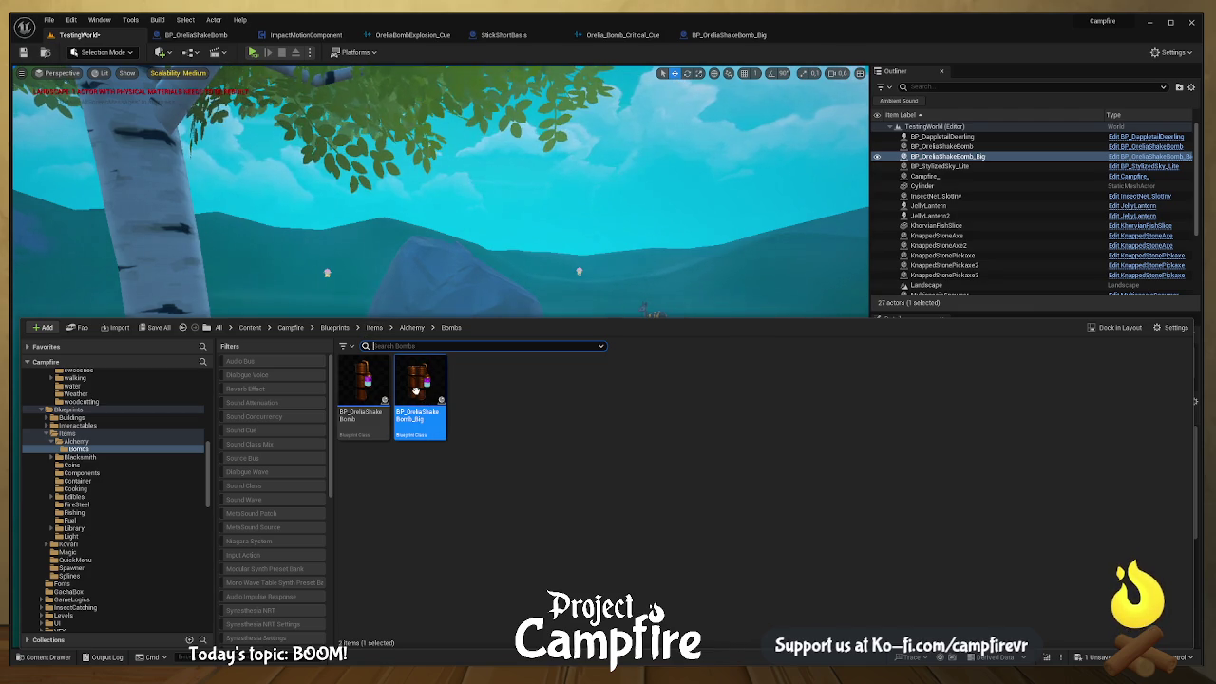
# Step: Search all Content for 'dummy' and place BP_DummyTraining on the landscape
pyautogui.click(290, 327)
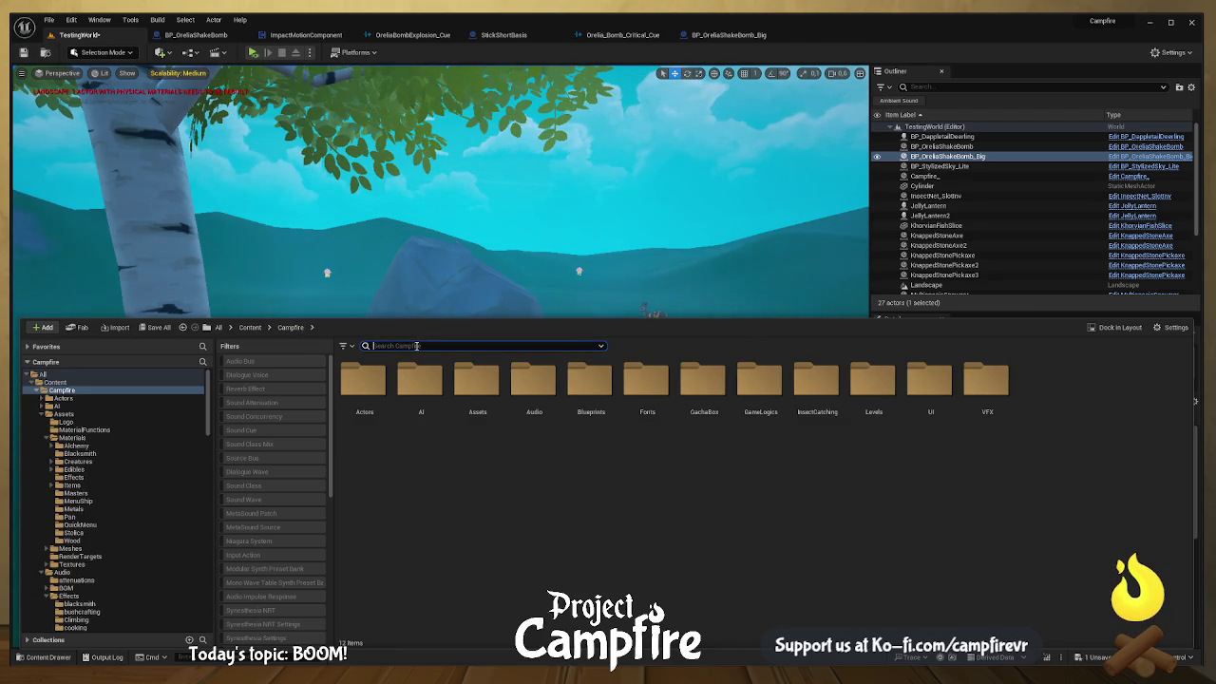
pyautogui.write('dummy')
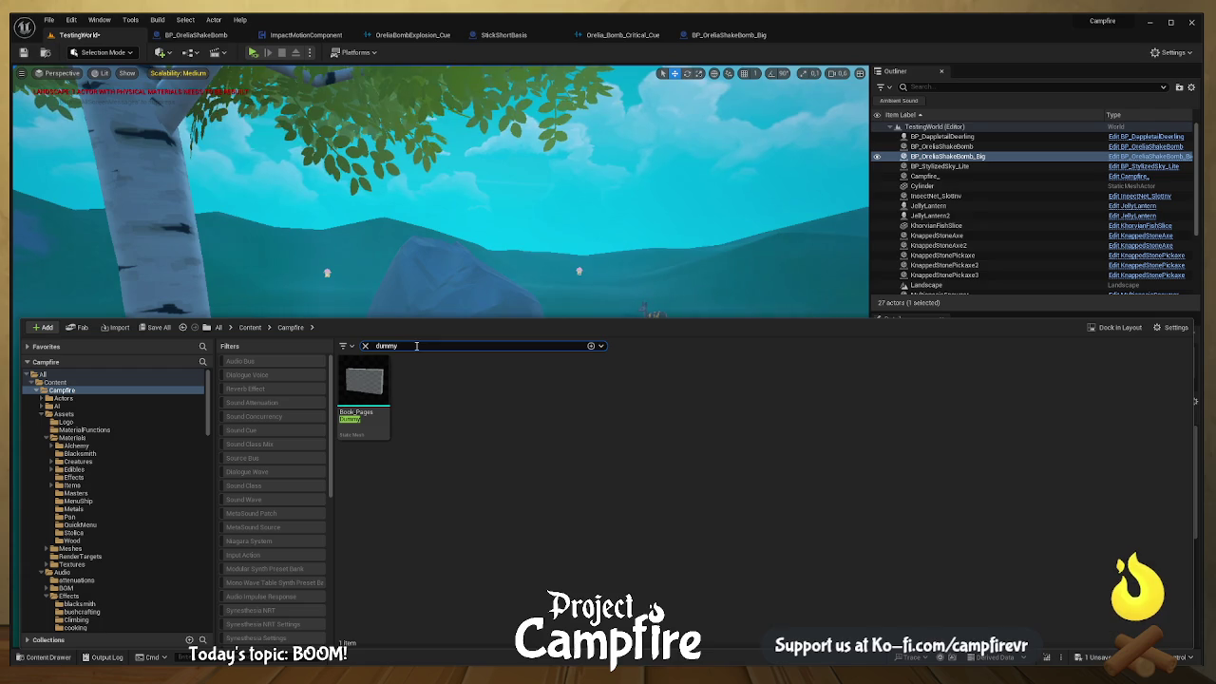
pyautogui.click(249, 327)
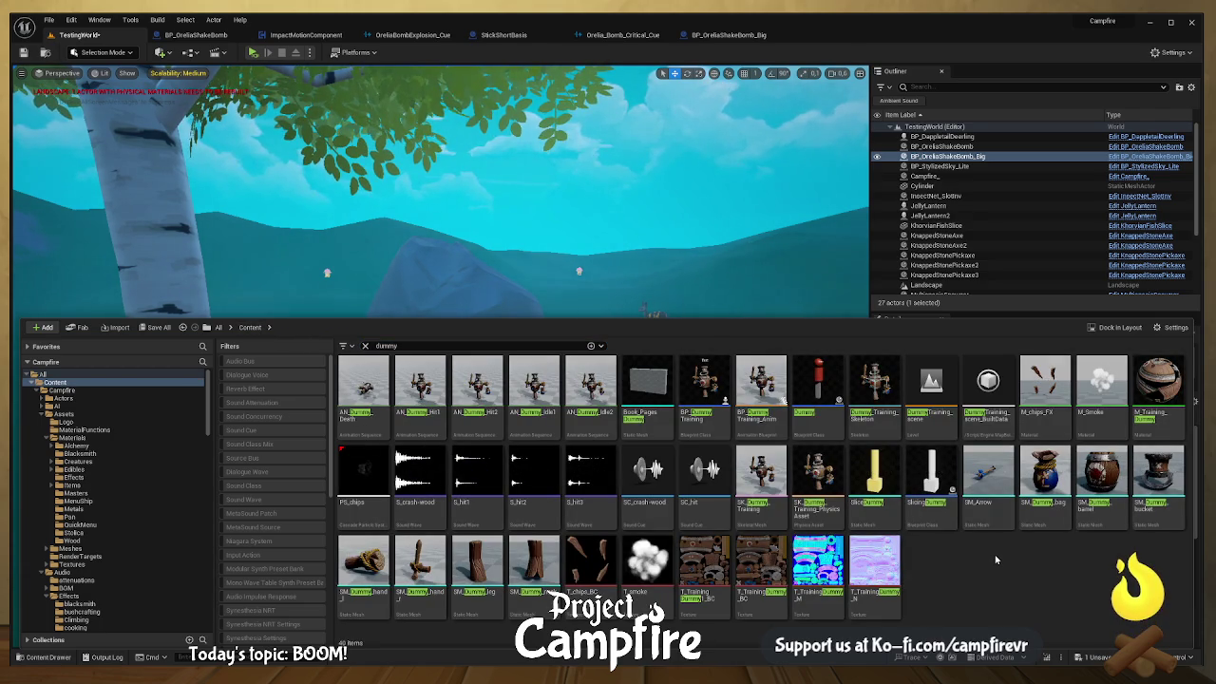
pyautogui.moveTo(716, 427)
pyautogui.mouseDown()
pyautogui.moveTo(664, 277)
pyautogui.moveTo(684, 253)
pyautogui.moveTo(755, 470)
pyautogui.moveTo(656, 399)
pyautogui.mouseUp()
pyautogui.moveTo(618, 504)
pyautogui.mouseDown()
pyautogui.moveTo(608, 476)
pyautogui.moveTo(665, 418)
pyautogui.moveTo(617, 504)
pyautogui.moveTo(617, 589)
pyautogui.mouseUp()
pyautogui.moveTo(659, 312)
pyautogui.mouseDown()
pyautogui.moveTo(646, 285)
pyautogui.moveTo(665, 323)
pyautogui.moveTo(659, 313)
pyautogui.mouseUp()
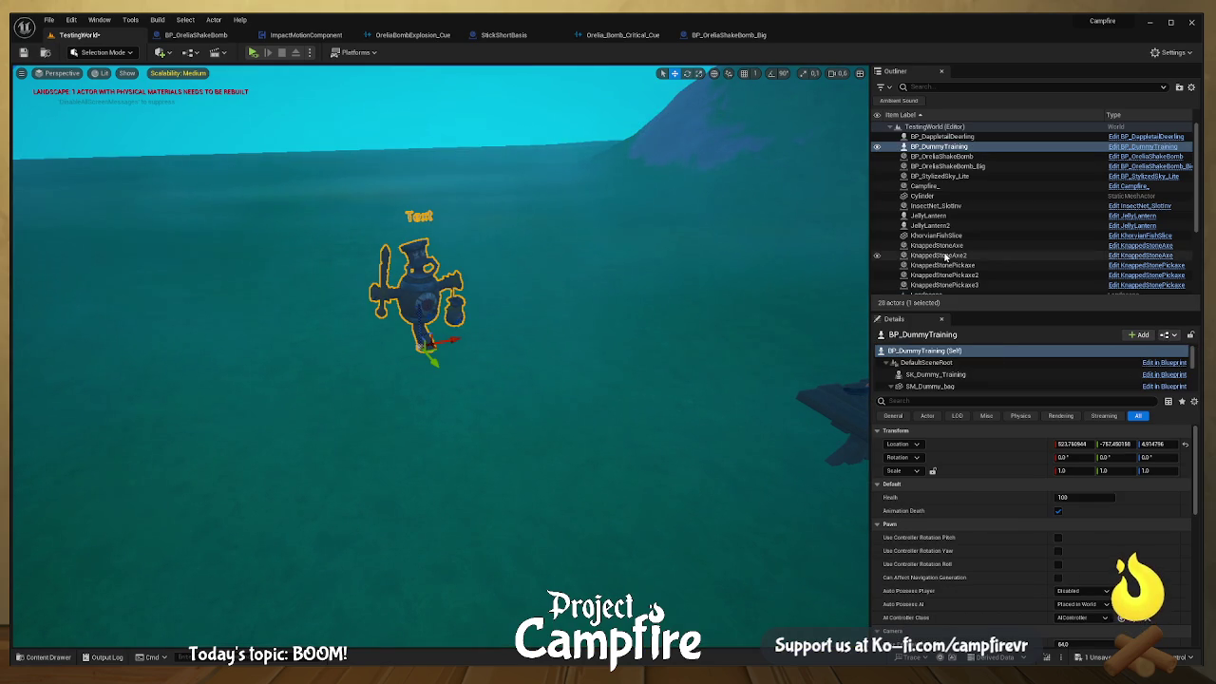
# Step: Open BP_DummyTraining through the Outliner's 'Edit BP_DummyTraining' link
pyautogui.click(1143, 147)
pyautogui.click(926, 87)
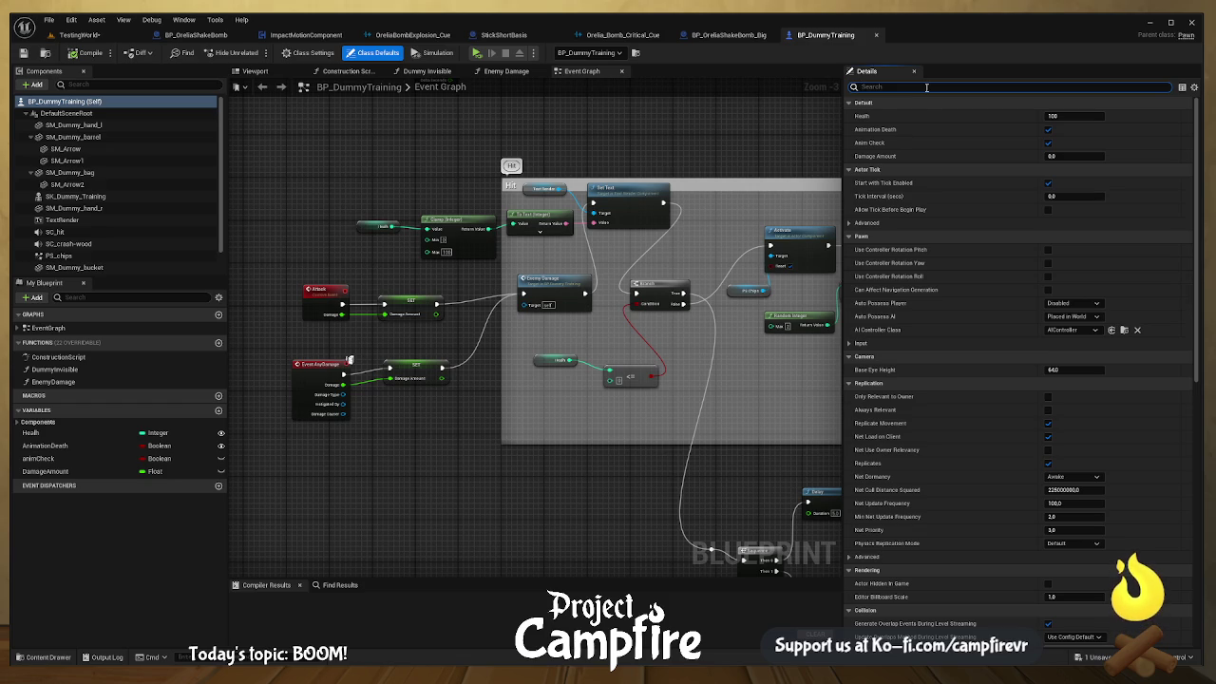
pyautogui.write('repl')
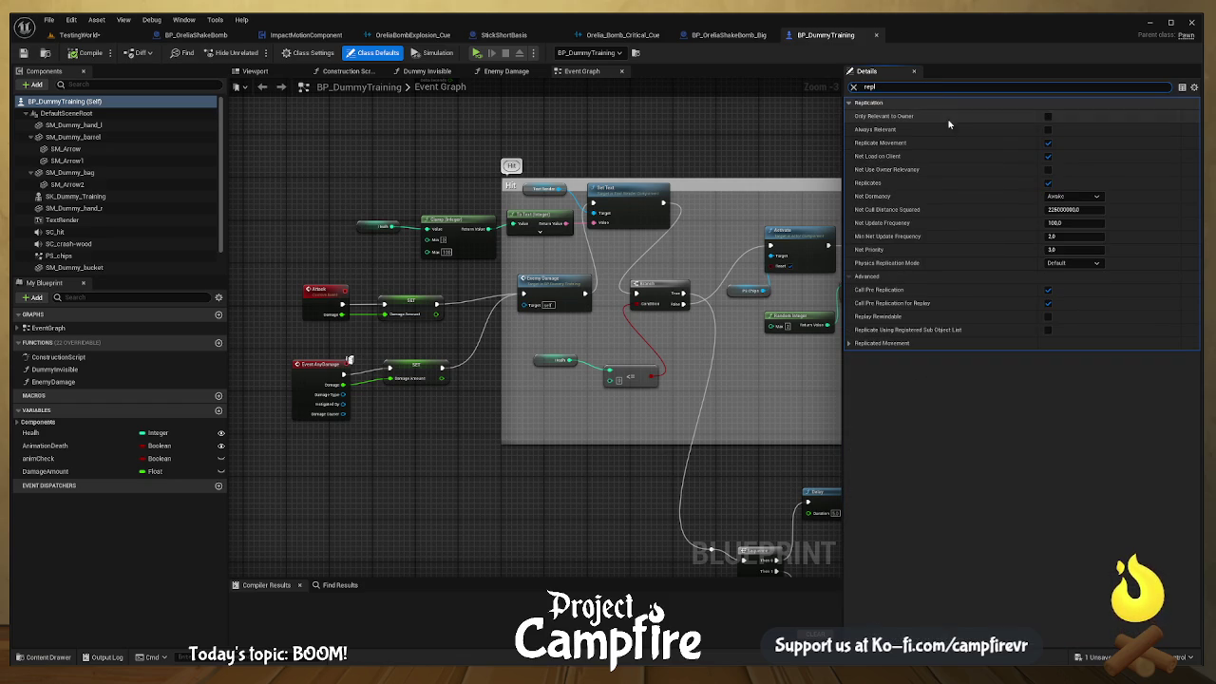
pyautogui.moveTo(390, 187); pyautogui.dragTo(522, 207)
pyautogui.scroll(4, 518, 338)
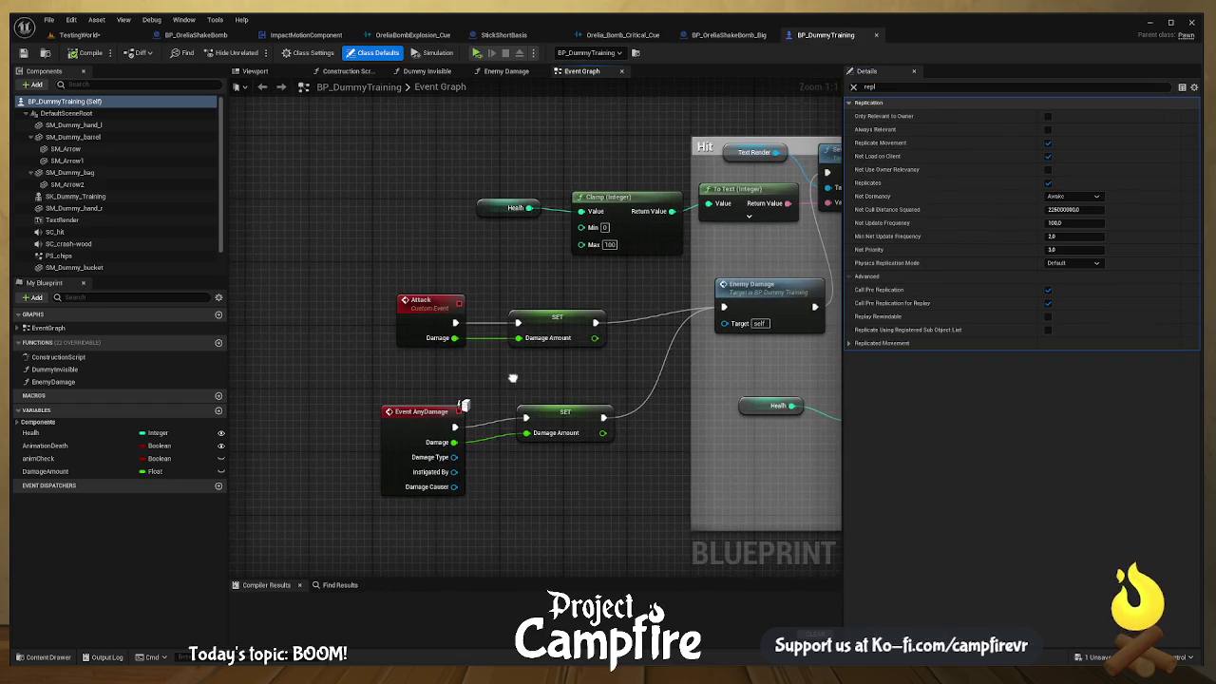
pyautogui.moveTo(521, 374); pyautogui.dragTo(563, 410)
pyautogui.moveTo(556, 312); pyautogui.dragTo(547, 361)
pyautogui.click(434, 379)
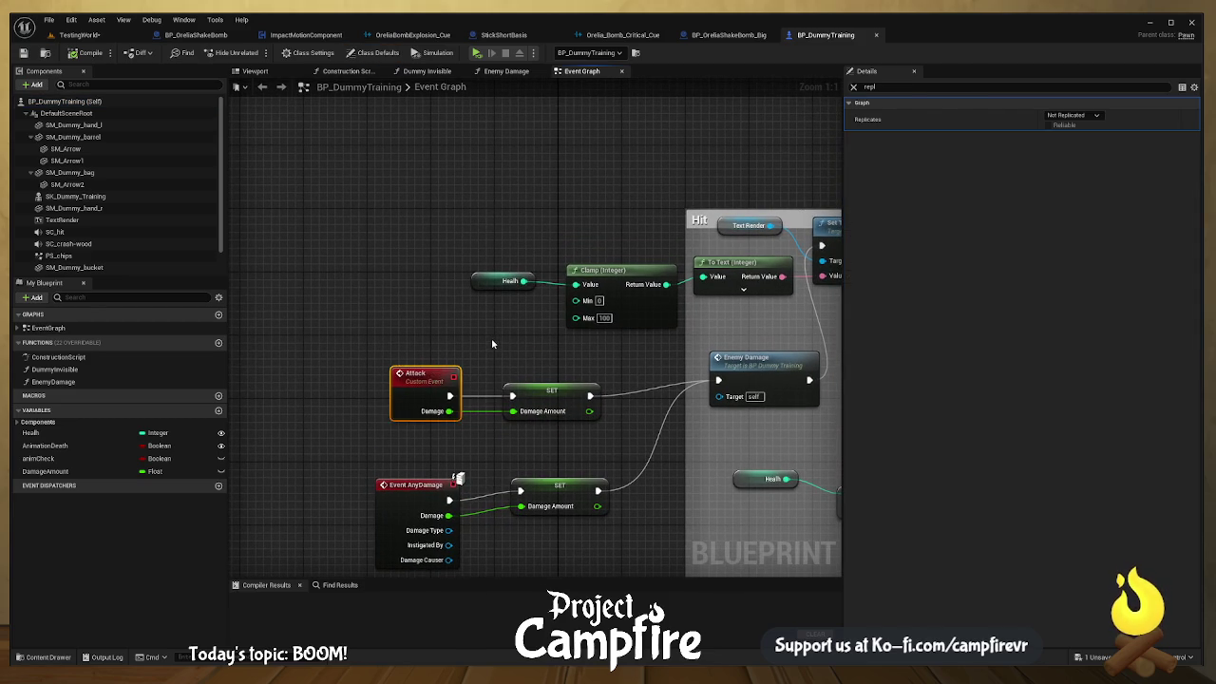
pyautogui.scroll(-5, 495, 342)
pyautogui.moveTo(501, 334)
pyautogui.mouseDown()
pyautogui.moveTo(446, 371)
pyautogui.moveTo(576, 309)
pyautogui.moveTo(569, 351)
pyautogui.mouseUp()
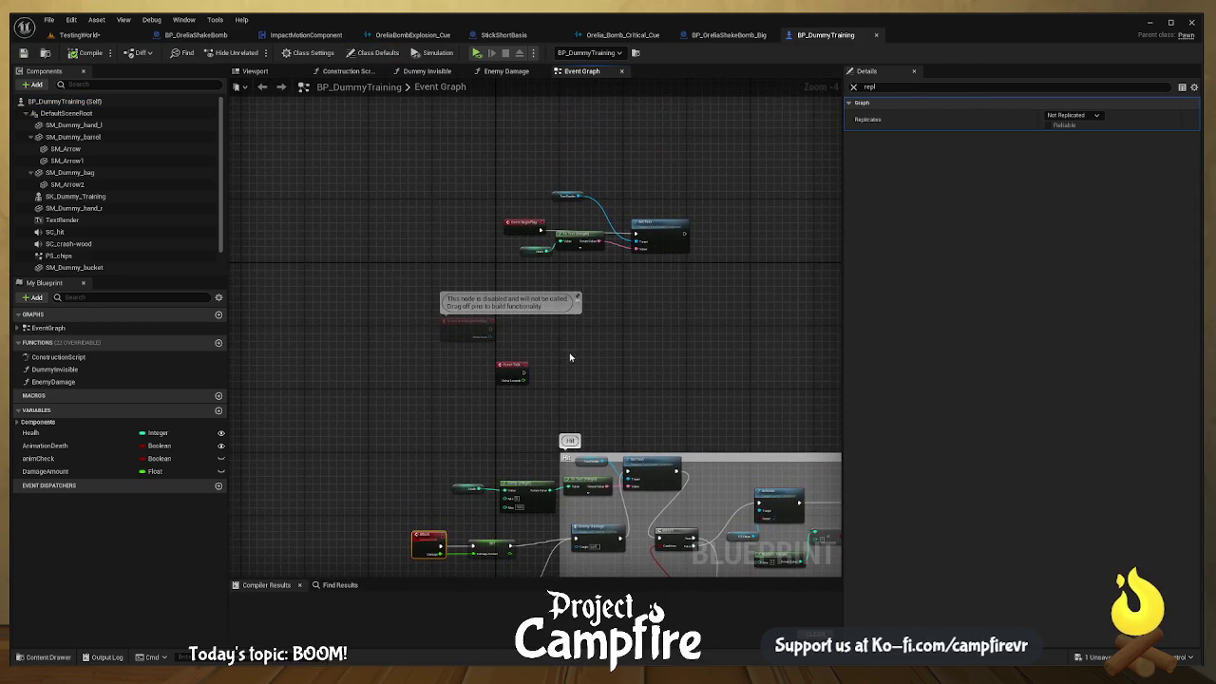
pyautogui.click(107, 100)
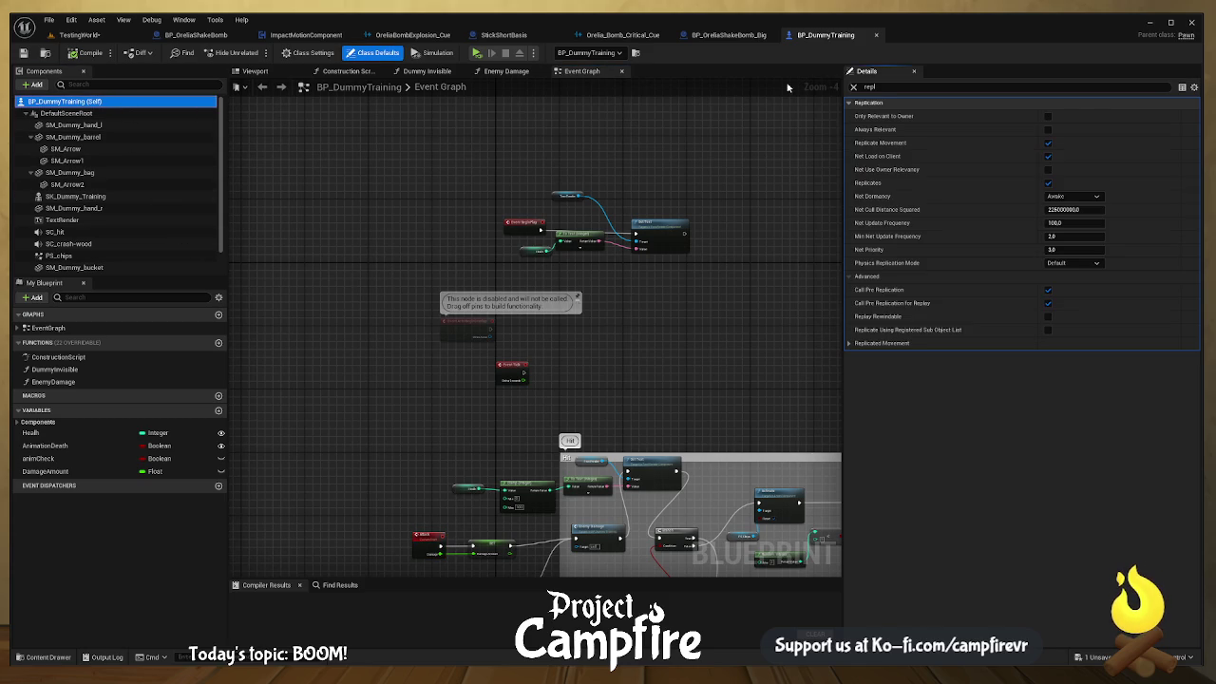
pyautogui.click(855, 86)
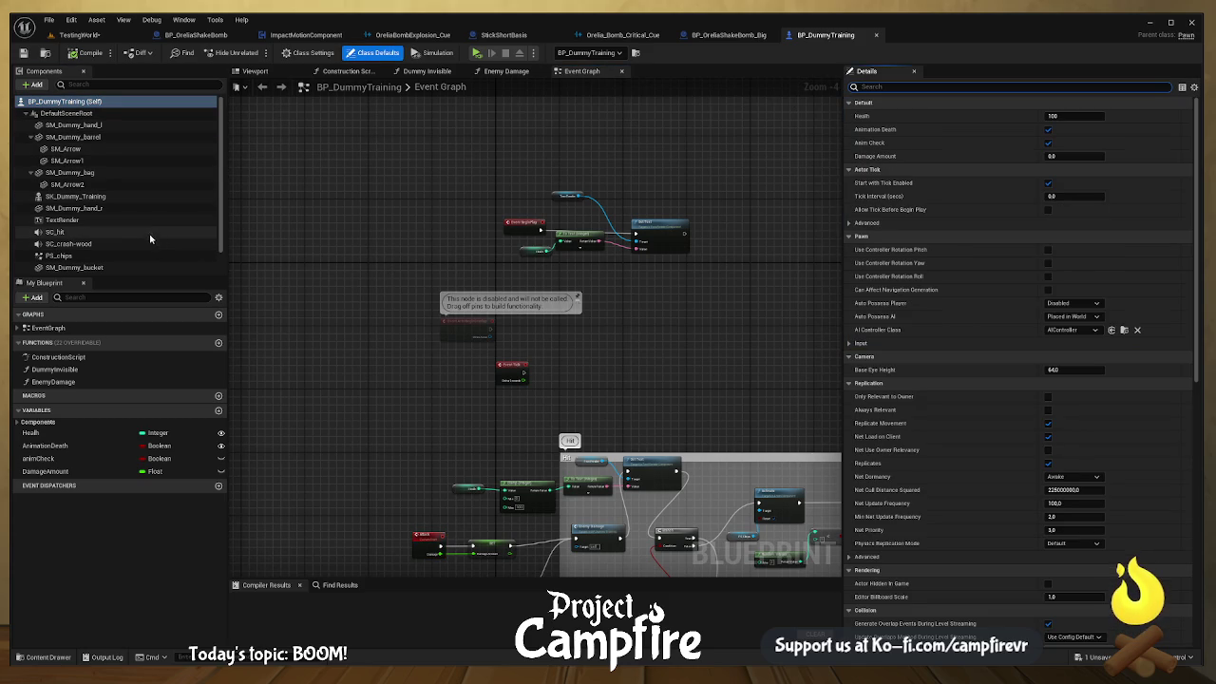
pyautogui.scroll(-4, 343, 306)
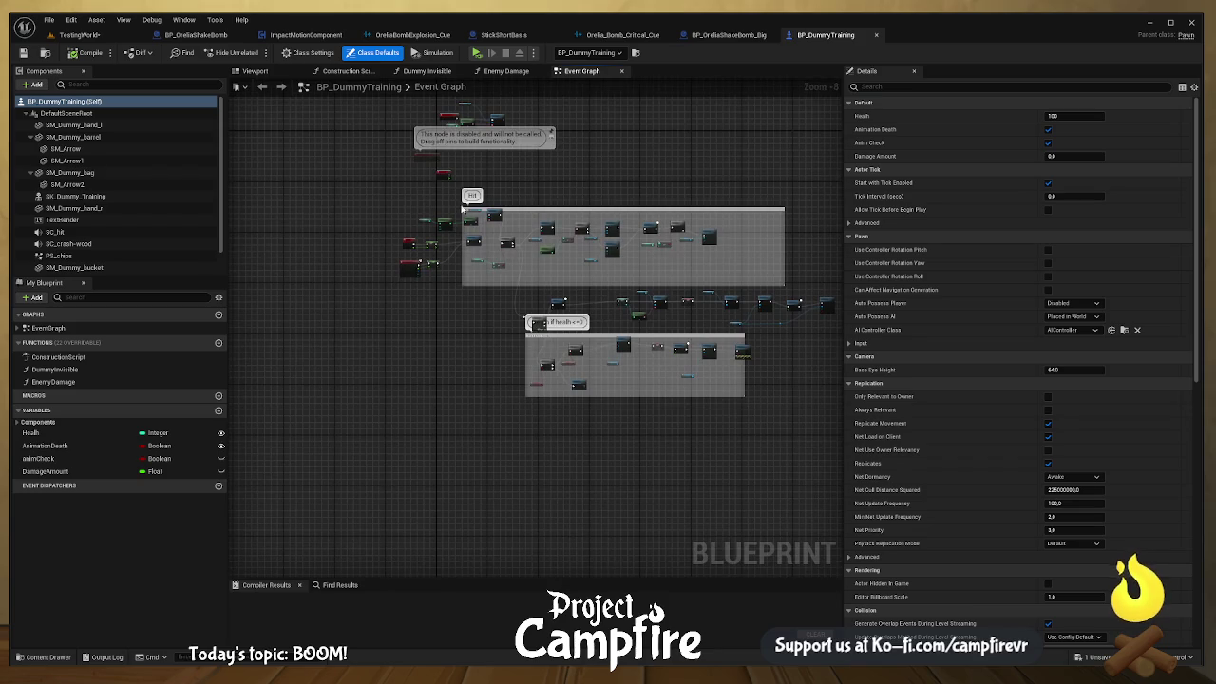
# Step: Inspect Event AnyDamage and the Damage Amount setters after it and after the Attack event
pyautogui.moveTo(456, 216); pyautogui.dragTo(450, 319)
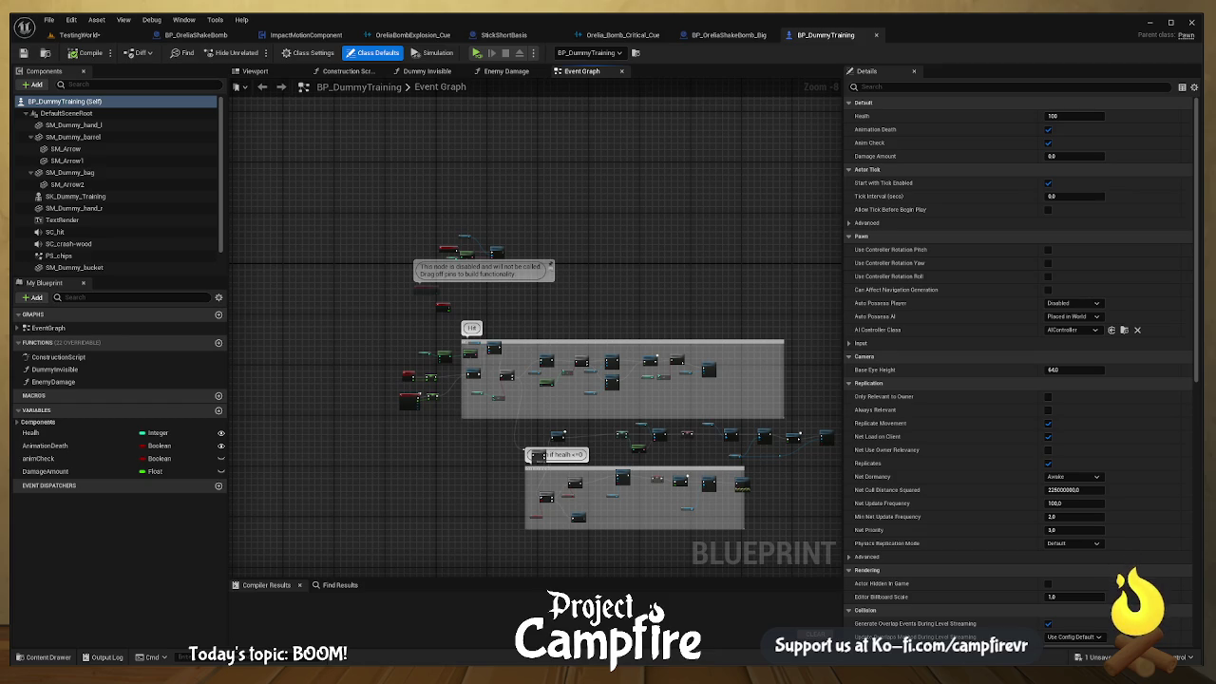
pyautogui.scroll(5, 437, 391)
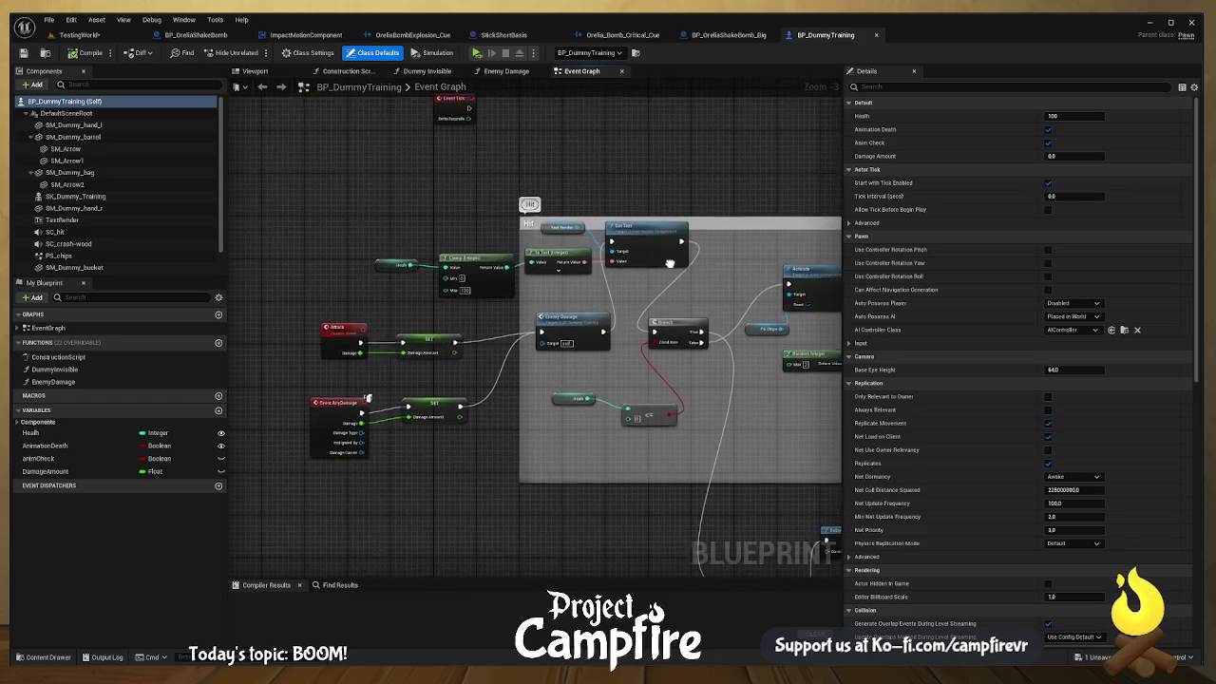
pyautogui.click(354, 423)
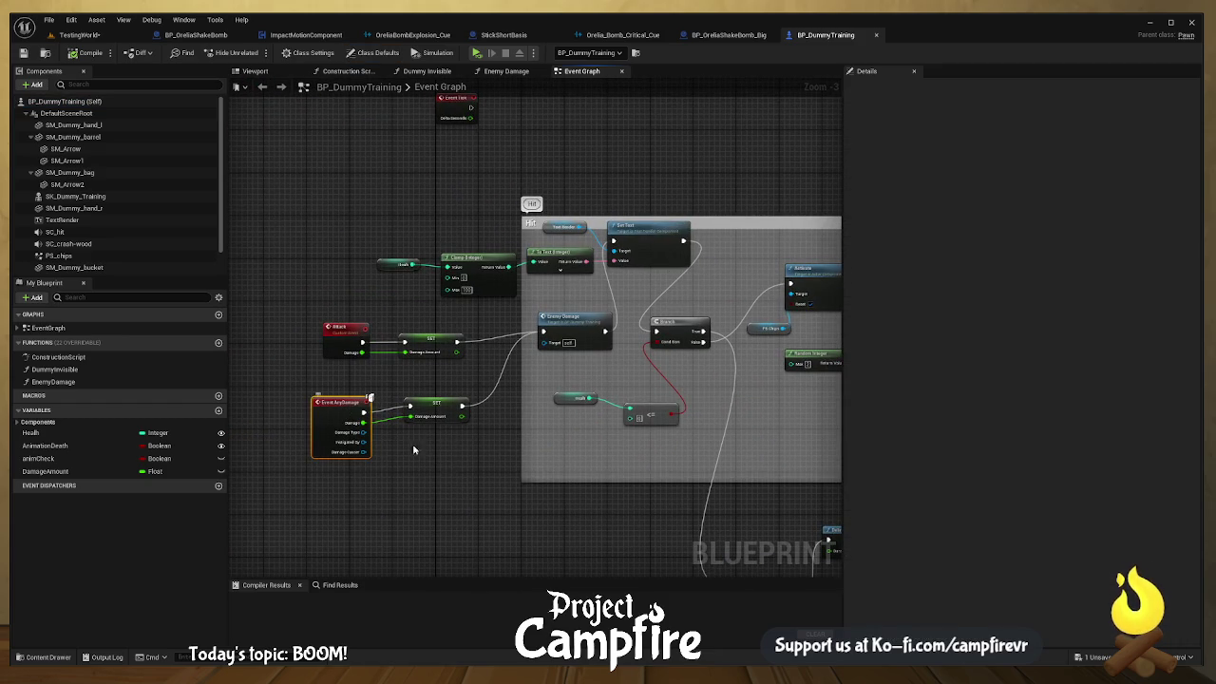
pyautogui.moveTo(404, 443); pyautogui.dragTo(542, 406)
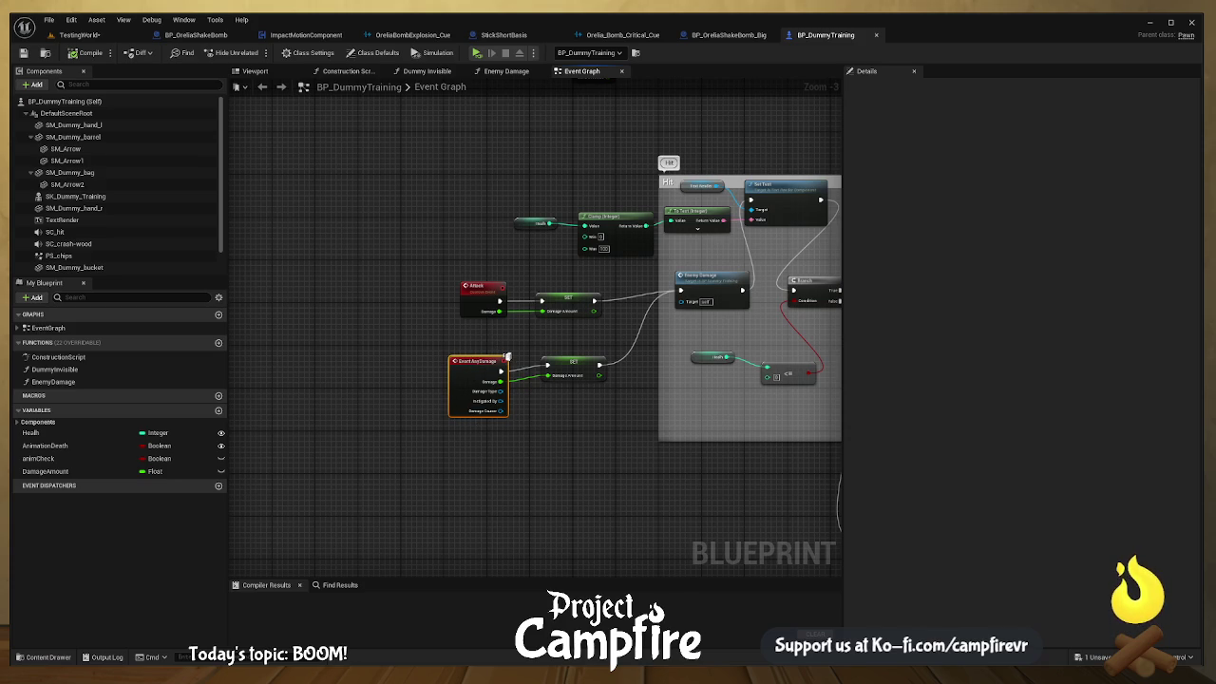
pyautogui.scroll(3, 507, 267)
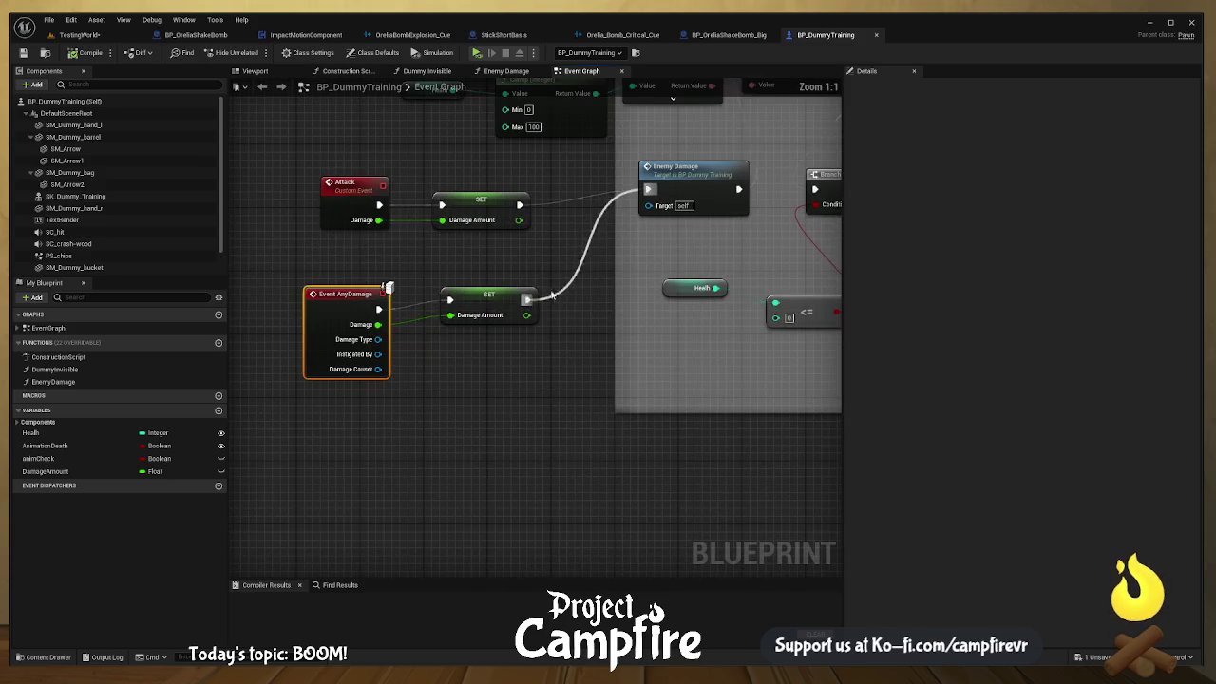
pyautogui.click(496, 294)
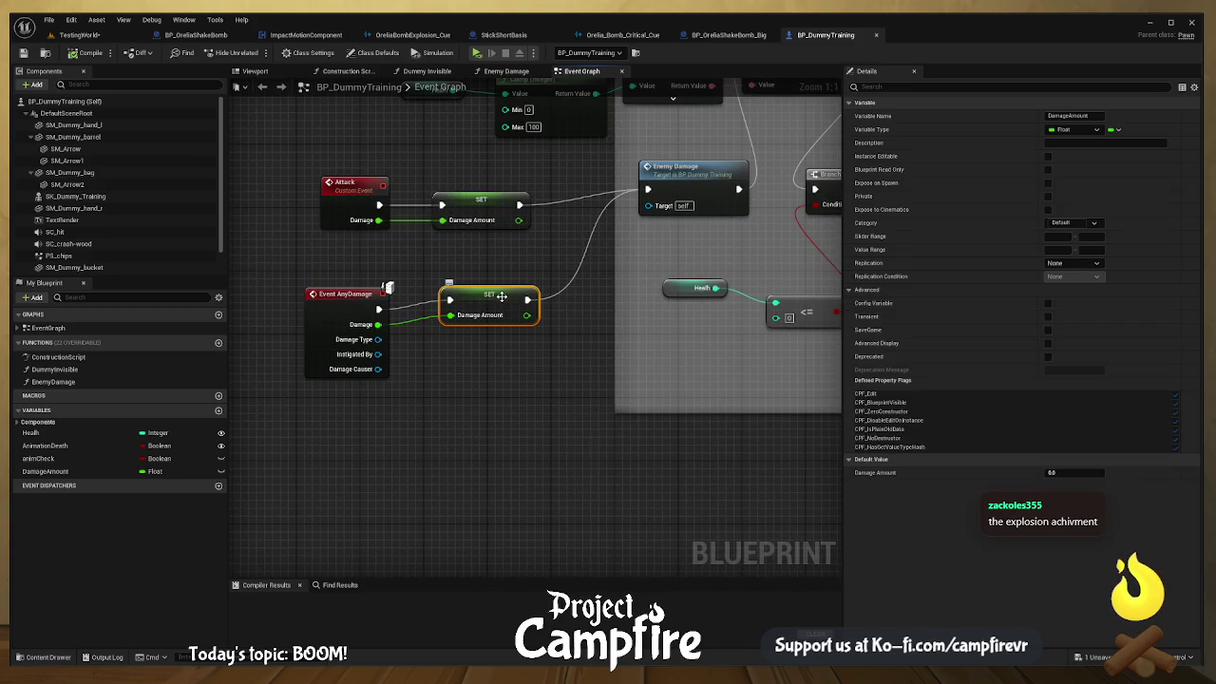
pyautogui.click(507, 209)
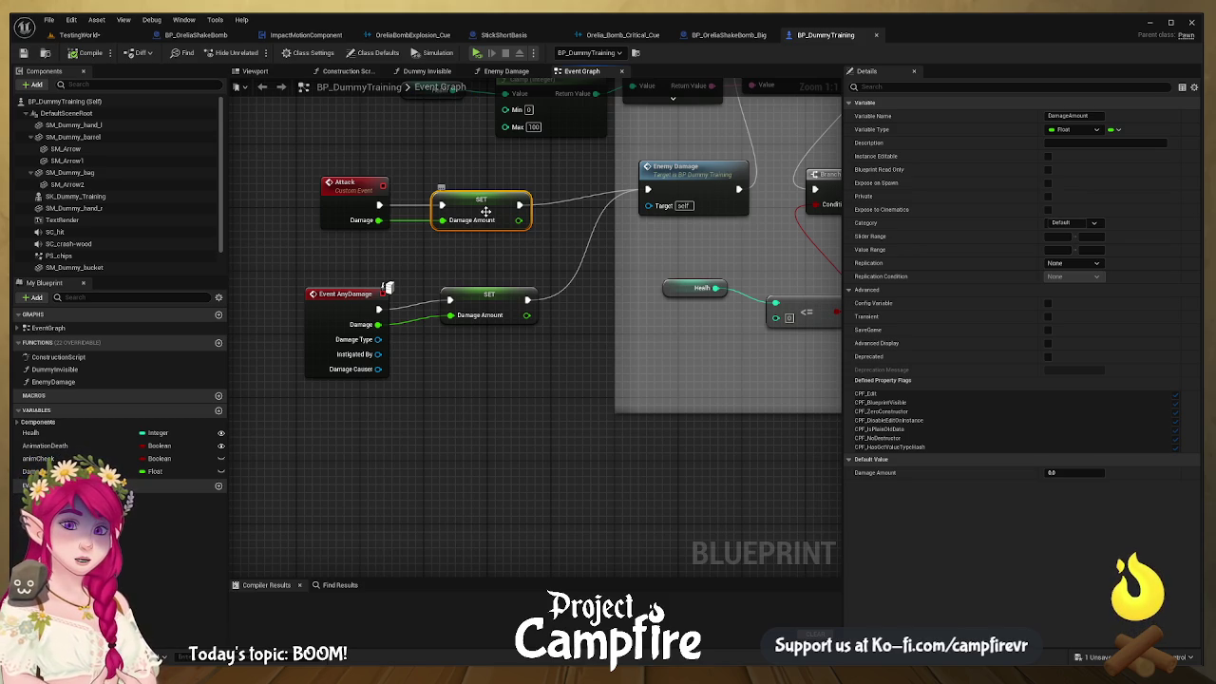
# Step: Pan through the Hit section's Clamp and To Text logic
pyautogui.moveTo(537, 290)
pyautogui.mouseDown()
pyautogui.moveTo(508, 294)
pyautogui.moveTo(458, 348)
pyautogui.moveTo(540, 362)
pyautogui.mouseUp()
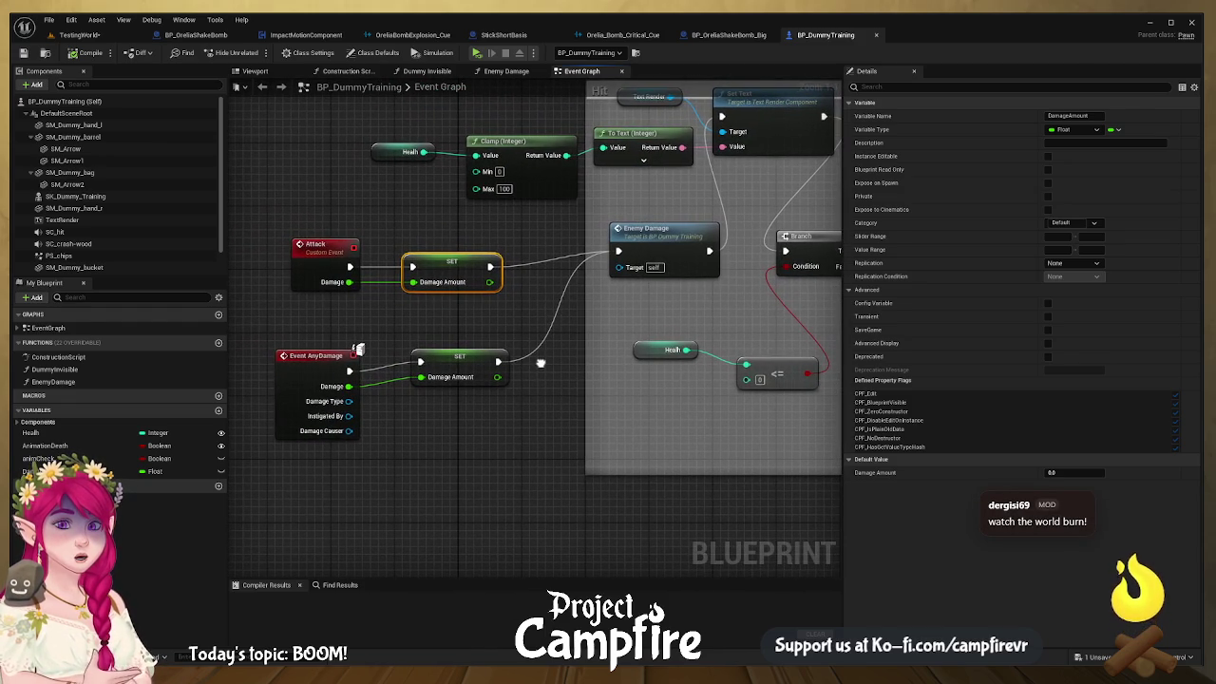
pyautogui.moveTo(842, 330); pyautogui.dragTo(1045, 329)
pyautogui.moveTo(625, 333)
pyautogui.mouseDown()
pyautogui.moveTo(763, 412)
pyautogui.moveTo(722, 383)
pyautogui.mouseUp()
pyautogui.moveTo(594, 458); pyautogui.dragTo(650, 446)
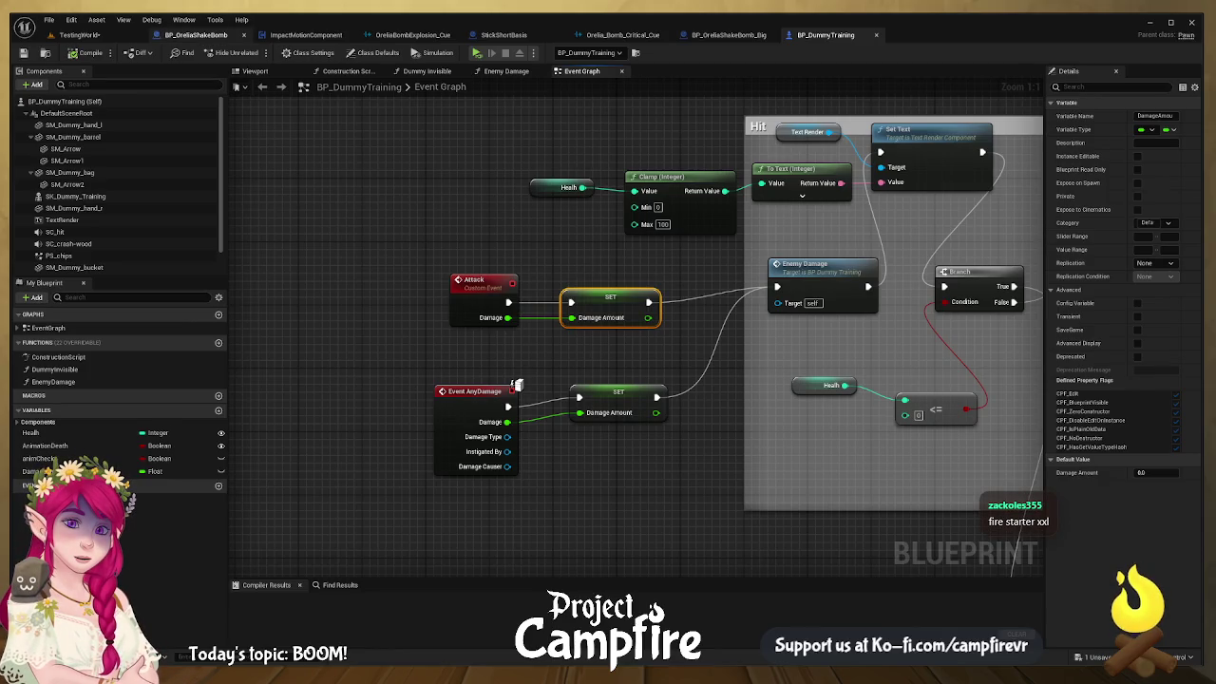
pyautogui.click(196, 34)
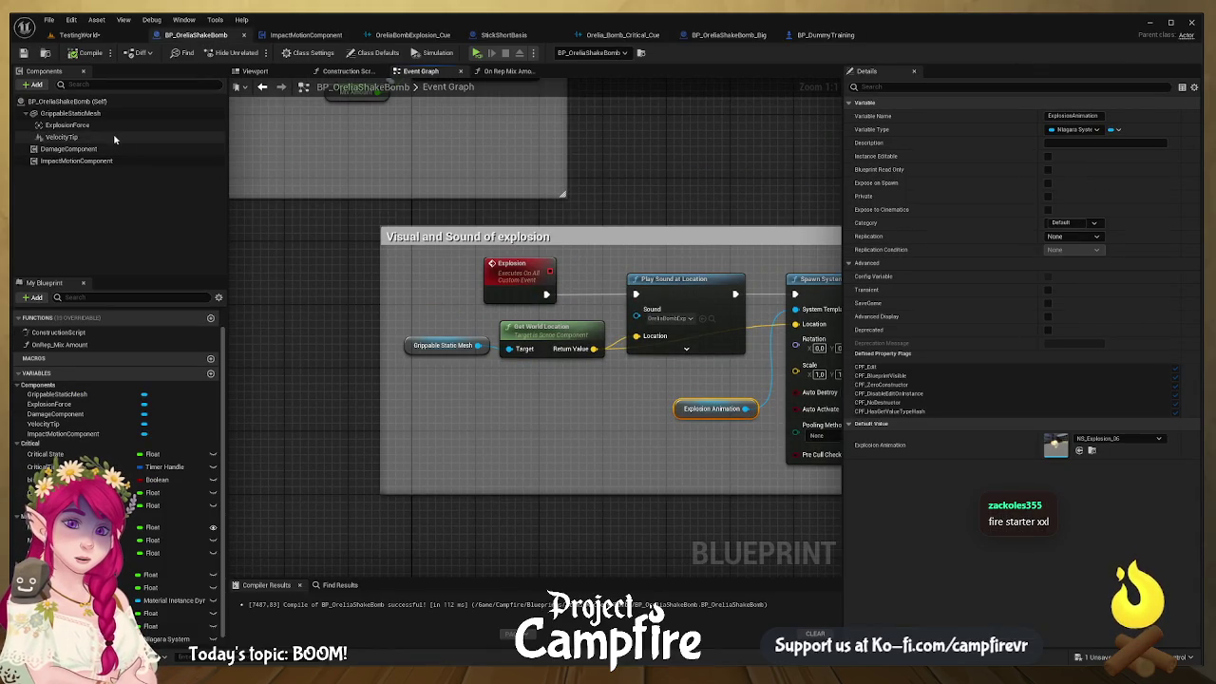
# Step: Clear Apply Radial Damage's Damage Type Class and check the Damage variable's default of 50
pyautogui.scroll(-7, 313, 182)
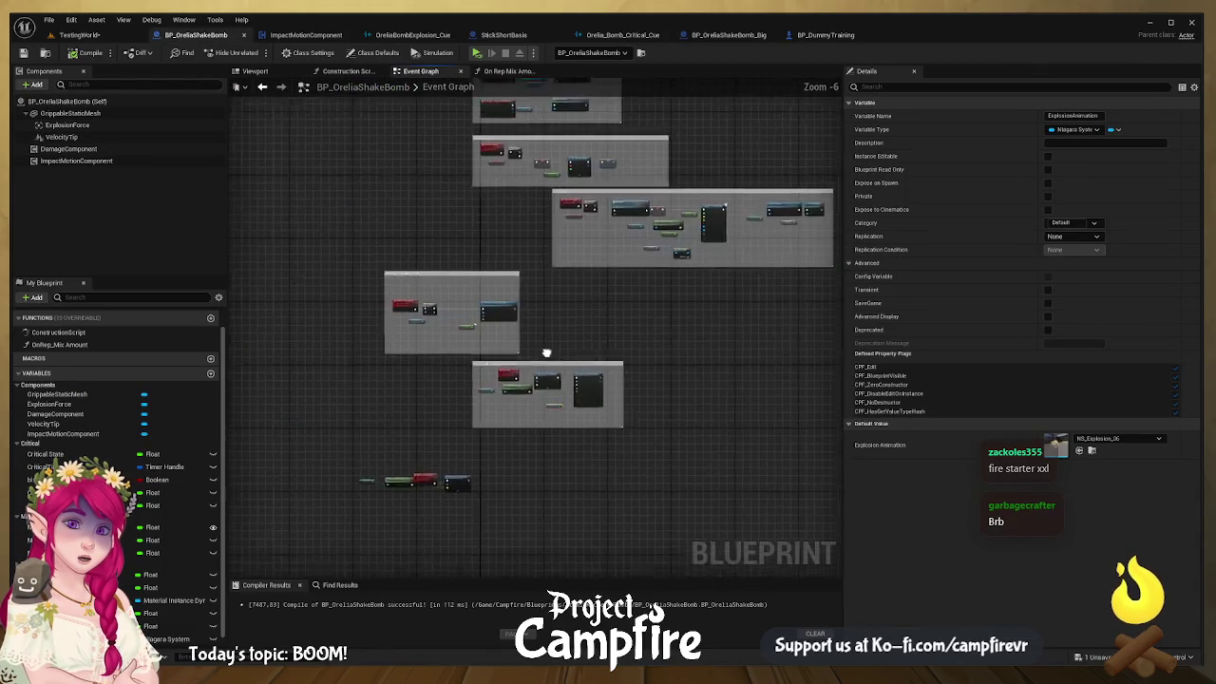
pyautogui.scroll(7, 570, 394)
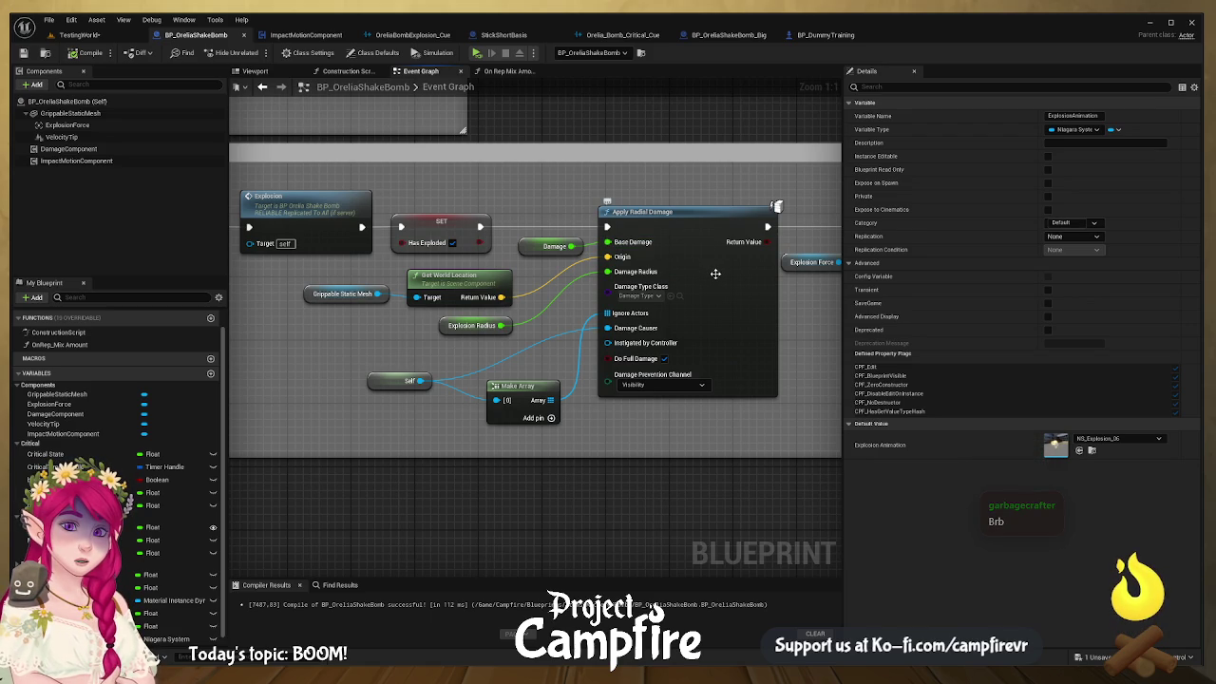
pyautogui.click(668, 295)
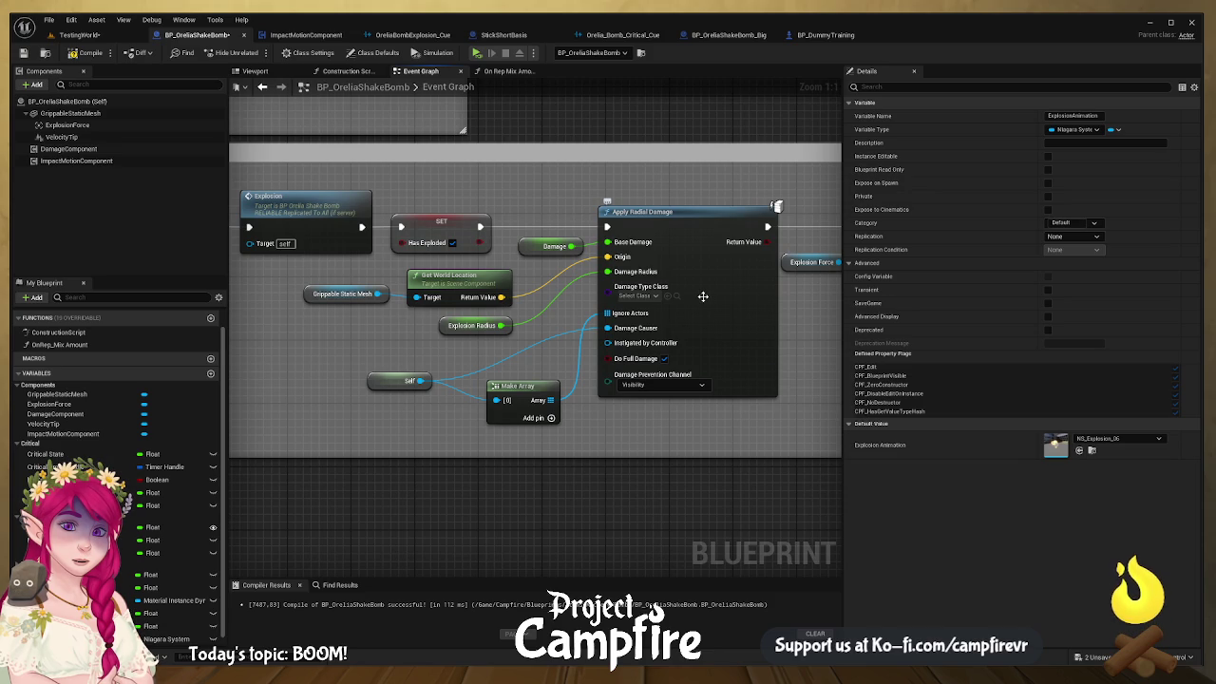
pyautogui.click(548, 250)
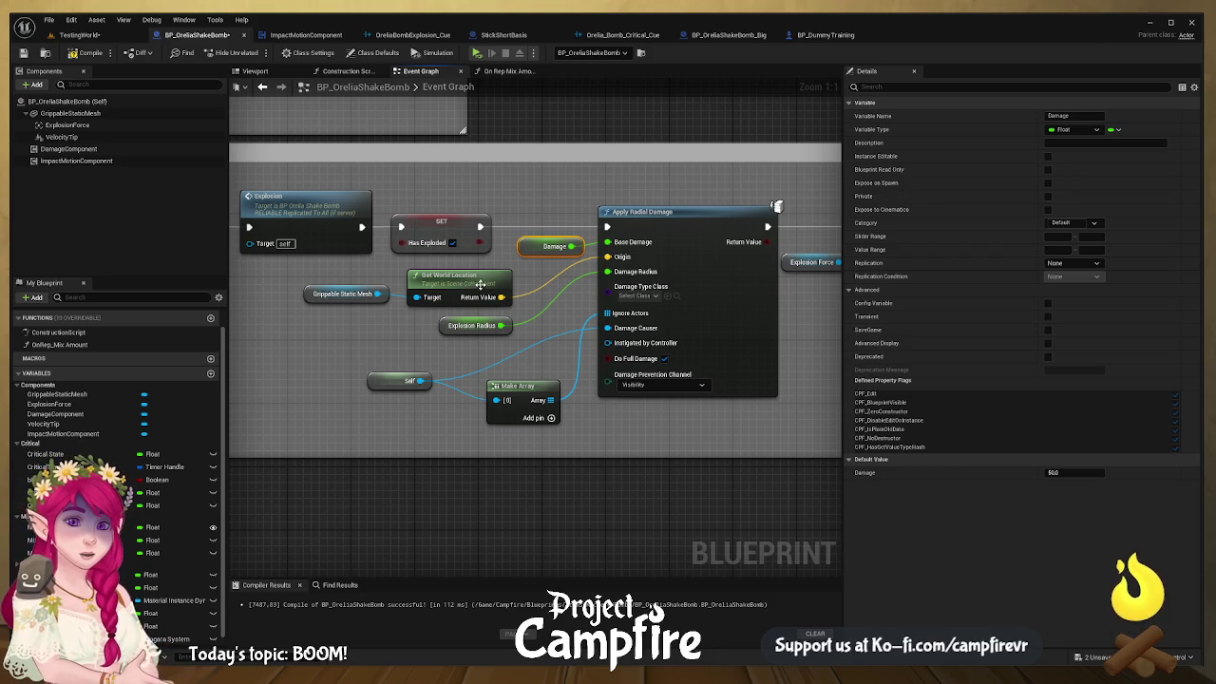
# Step: Frame the KABOOM! section and select the Explosion call node
pyautogui.scroll(-3, 776, 207)
pyautogui.scroll(3, 532, 285)
pyautogui.moveTo(780, 293)
pyautogui.mouseDown()
pyautogui.moveTo(750, 337)
pyautogui.moveTo(715, 460)
pyautogui.moveTo(808, 440)
pyautogui.mouseUp()
pyautogui.moveTo(801, 411); pyautogui.dragTo(701, 368)
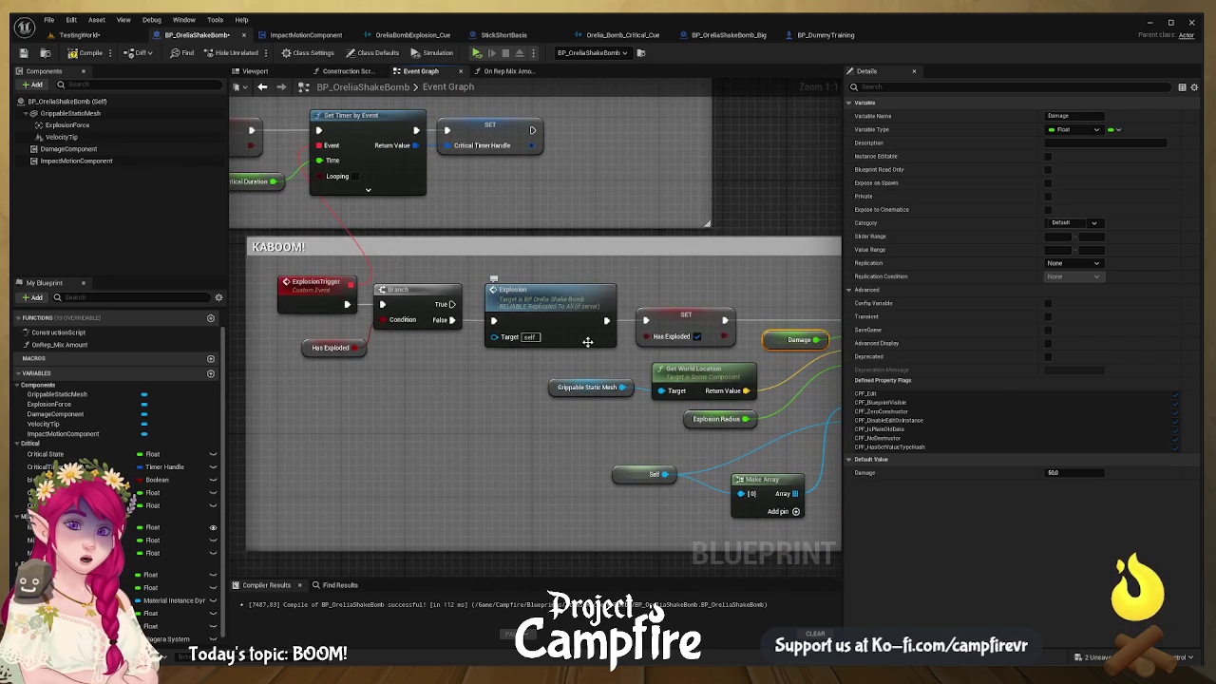
pyautogui.click(590, 339)
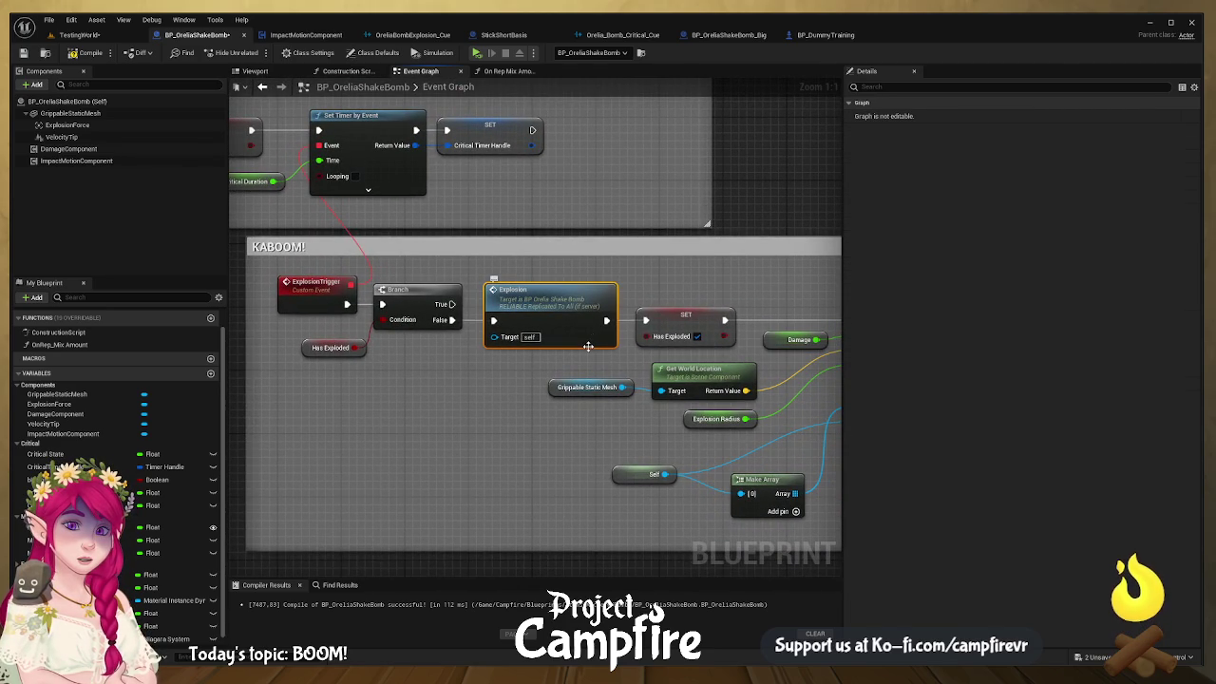
# Step: Pull the Explosion call out of the chain and wire Branch True directly to SET Has Exploded
pyautogui.moveTo(583, 341); pyautogui.dragTo(338, 336)
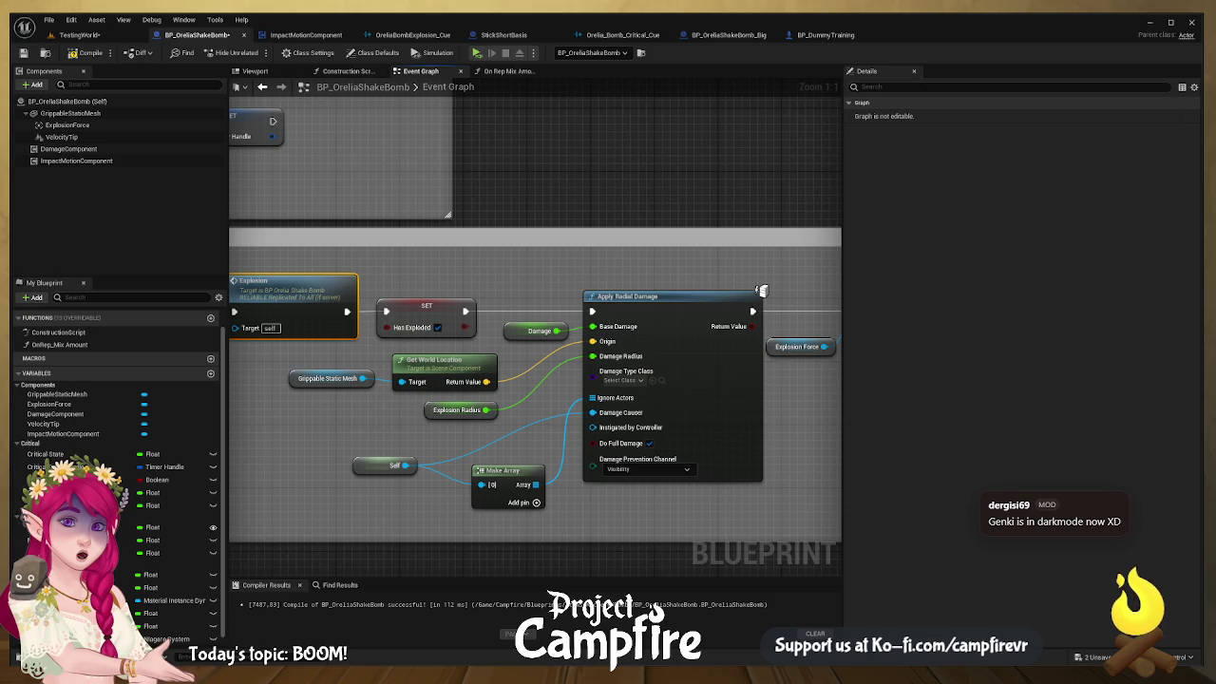
pyautogui.moveTo(530, 232)
pyautogui.mouseDown()
pyautogui.moveTo(750, 204)
pyautogui.moveTo(784, 246)
pyautogui.moveTo(809, 246)
pyautogui.moveTo(653, 221)
pyautogui.moveTo(556, 276)
pyautogui.moveTo(599, 251)
pyautogui.mouseUp()
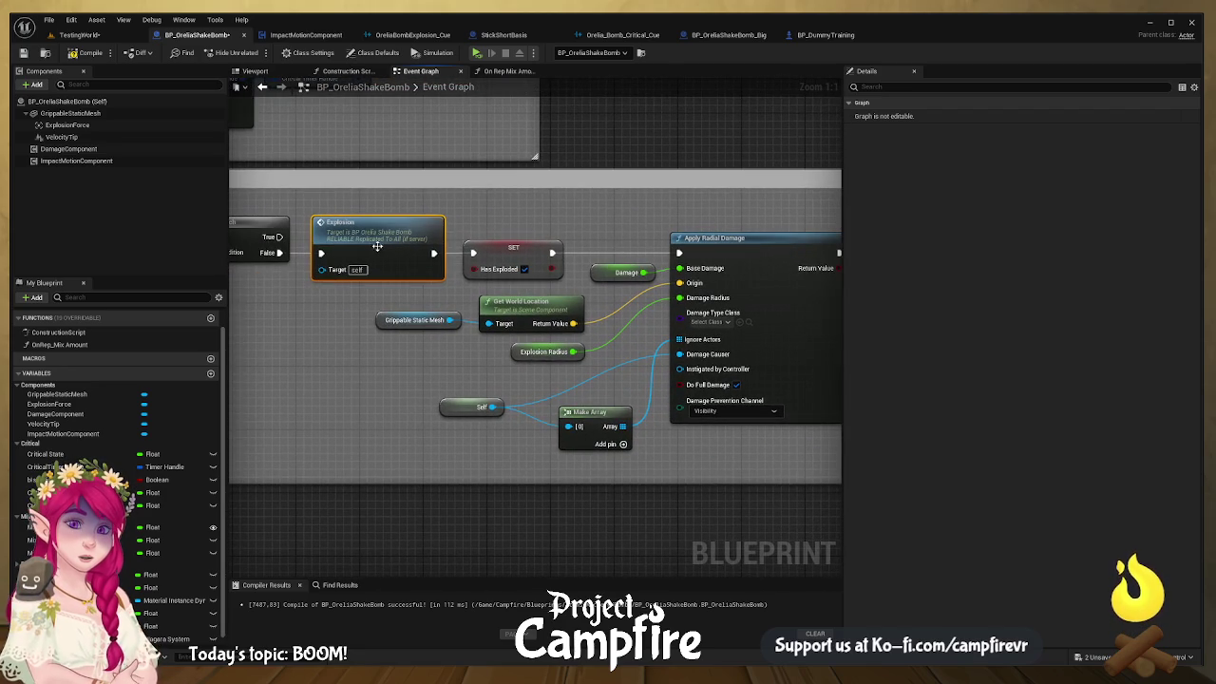
pyautogui.click(298, 257)
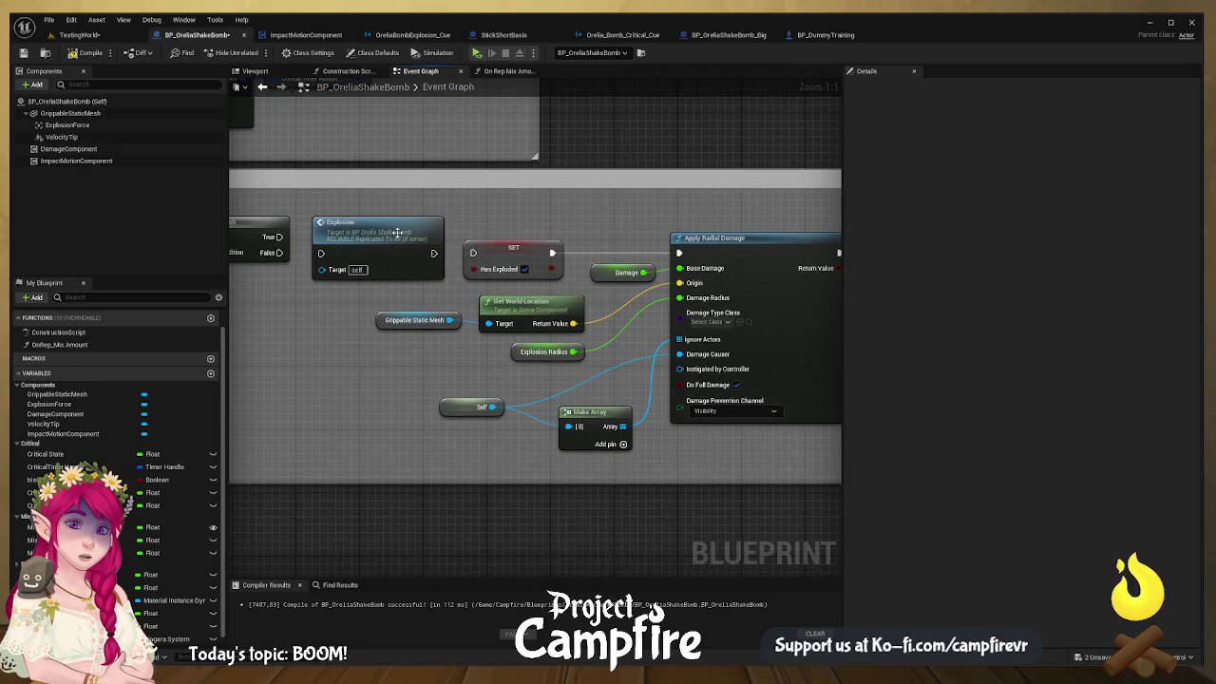
pyautogui.moveTo(398, 232); pyautogui.dragTo(771, 167)
pyautogui.moveTo(473, 253)
pyautogui.mouseDown()
pyautogui.moveTo(309, 250)
pyautogui.moveTo(279, 236)
pyautogui.mouseUp()
pyautogui.moveTo(339, 269)
pyautogui.mouseDown()
pyautogui.moveTo(576, 268)
pyautogui.moveTo(703, 252)
pyautogui.moveTo(433, 251)
pyautogui.mouseUp()
pyautogui.moveTo(507, 247); pyautogui.dragTo(366, 247)
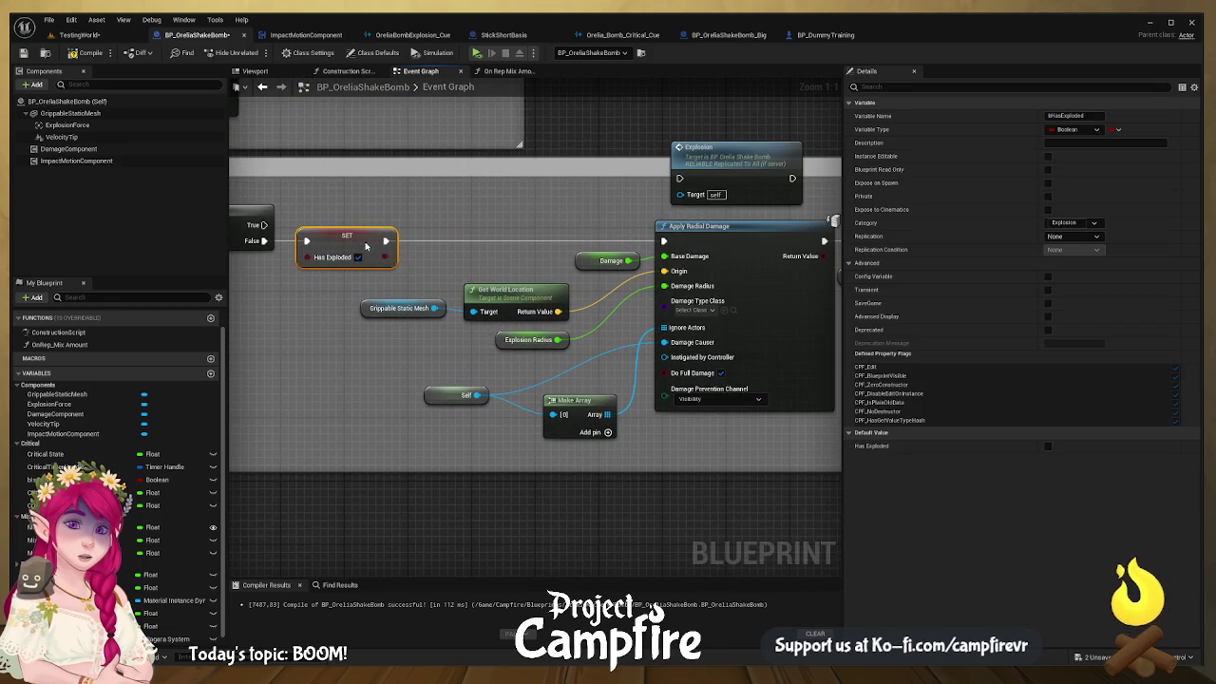
# Step: Shift the damage and impulse nodes left and insert Explosion between Fire Impulse and Destroy Actor
pyautogui.moveTo(758, 491)
pyautogui.mouseDown()
pyautogui.moveTo(599, 399)
pyautogui.moveTo(419, 256)
pyautogui.mouseUp()
pyautogui.moveTo(717, 238); pyautogui.dragTo(483, 238)
pyautogui.moveTo(645, 272)
pyautogui.mouseDown()
pyautogui.moveTo(559, 275)
pyautogui.moveTo(515, 224)
pyautogui.mouseUp()
pyautogui.moveTo(628, 228); pyautogui.dragTo(465, 225)
pyautogui.moveTo(431, 163)
pyautogui.mouseDown()
pyautogui.moveTo(510, 163)
pyautogui.moveTo(653, 227)
pyautogui.mouseUp()
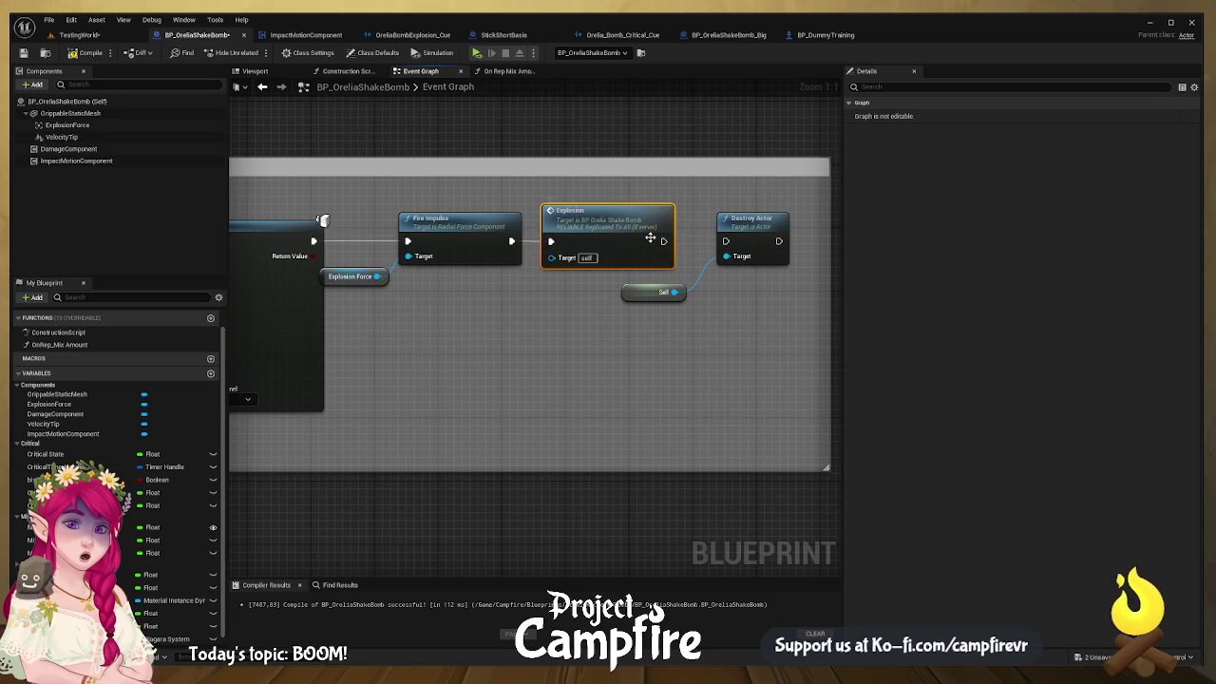
pyautogui.moveTo(663, 240); pyautogui.dragTo(727, 241)
pyautogui.moveTo(319, 220); pyautogui.dragTo(680, 226)
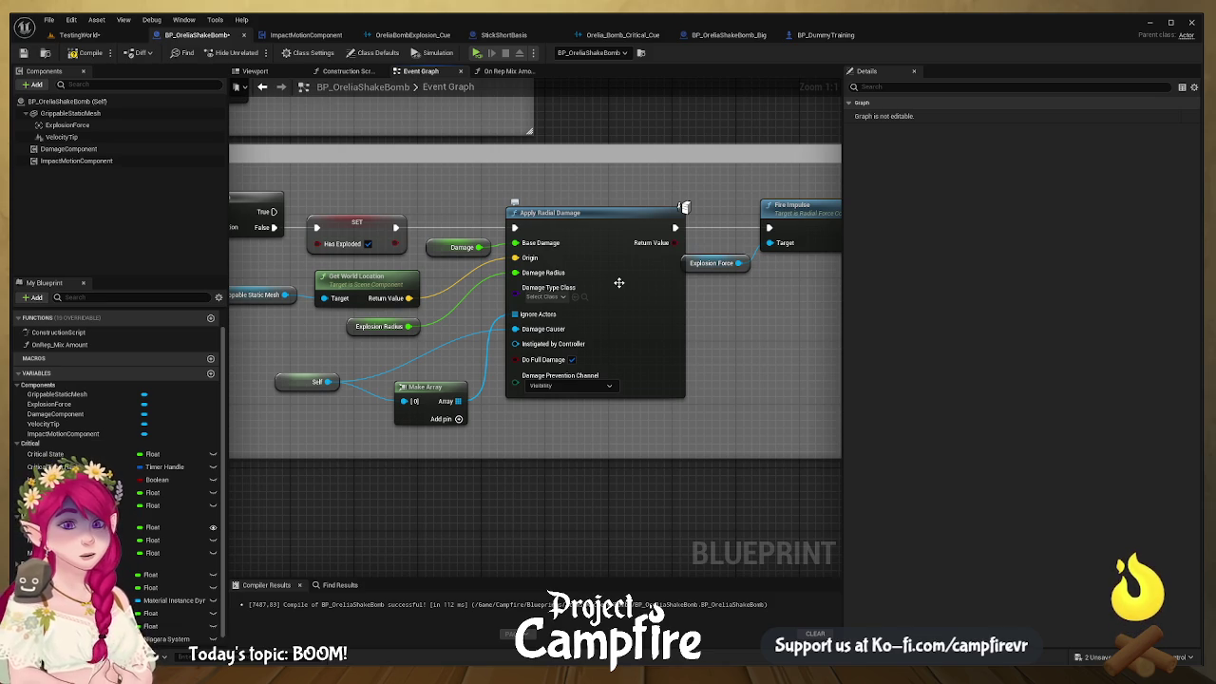
# Step: Review Explosion Radius, Damage and Apply Radial Damage nodes, then move Explosion Force below Fire Impulse
pyautogui.click(375, 328)
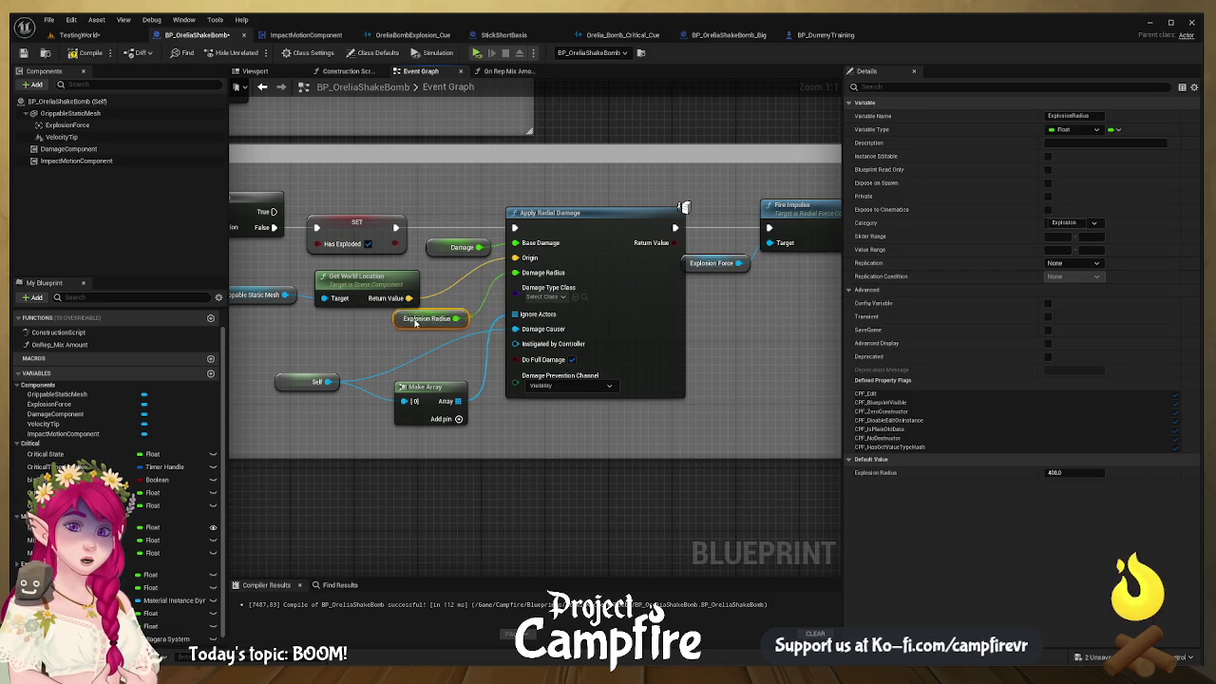
pyautogui.moveTo(375, 330); pyautogui.dragTo(510, 319)
pyautogui.click(390, 288)
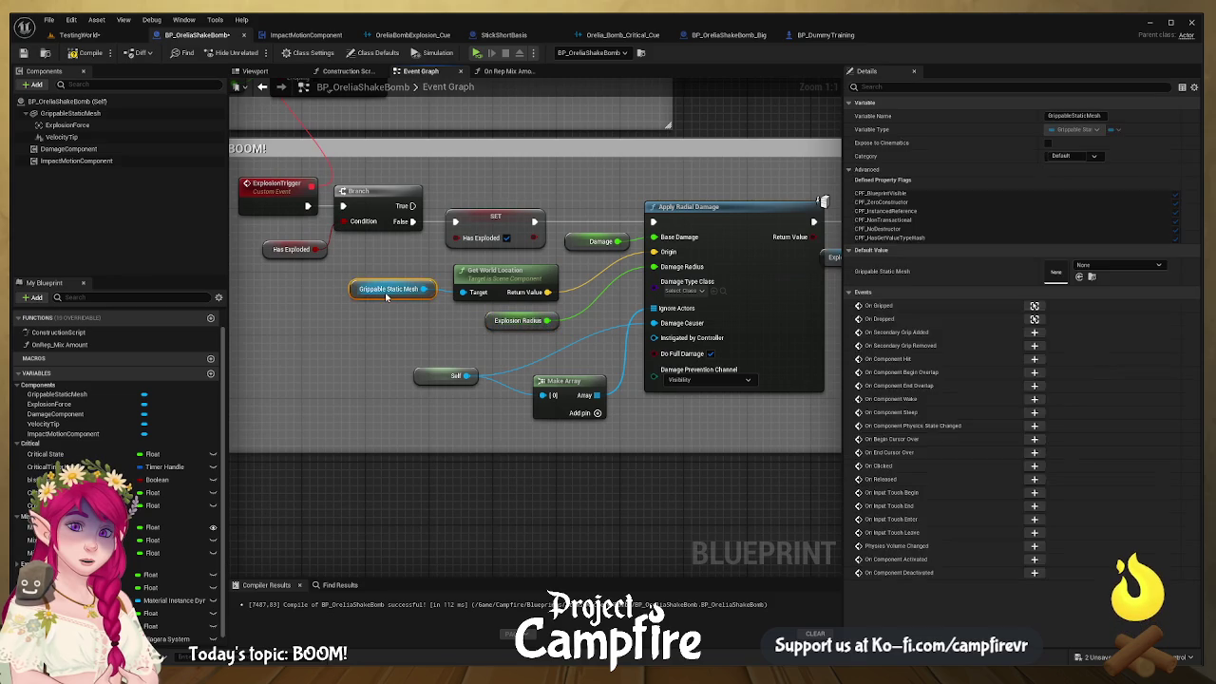
pyautogui.click(513, 279)
pyautogui.click(601, 242)
pyautogui.click(723, 229)
pyautogui.moveTo(714, 383); pyautogui.dragTo(619, 375)
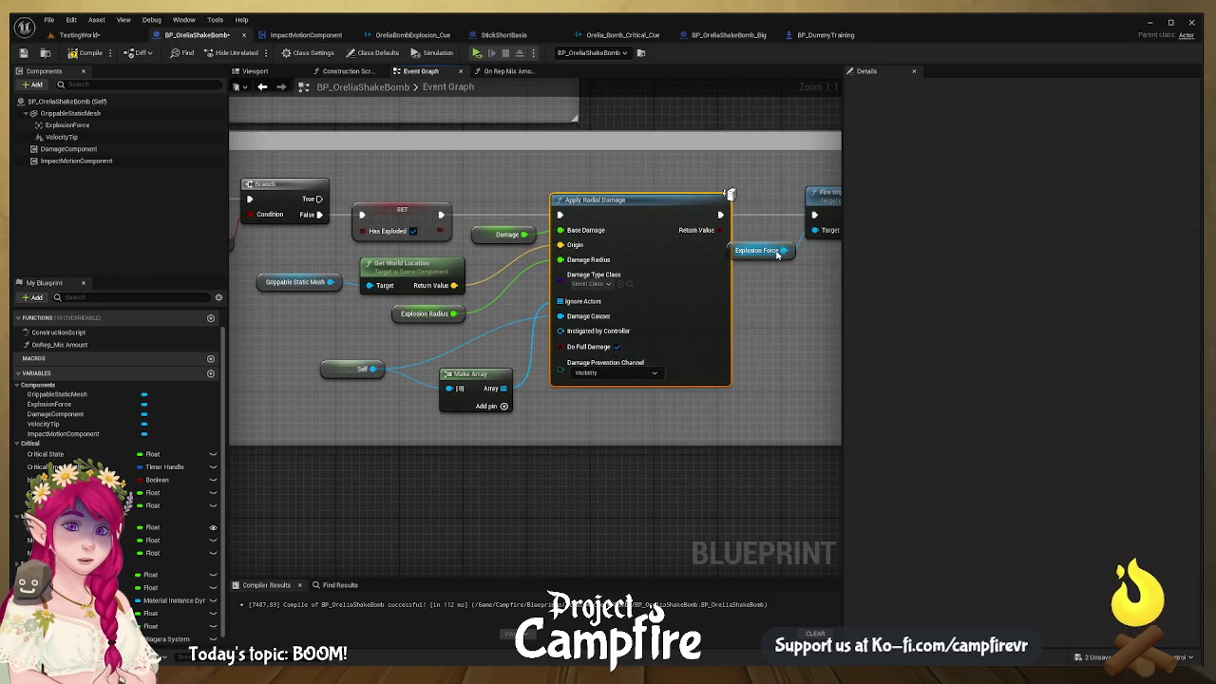
pyautogui.moveTo(738, 253); pyautogui.dragTo(764, 269)
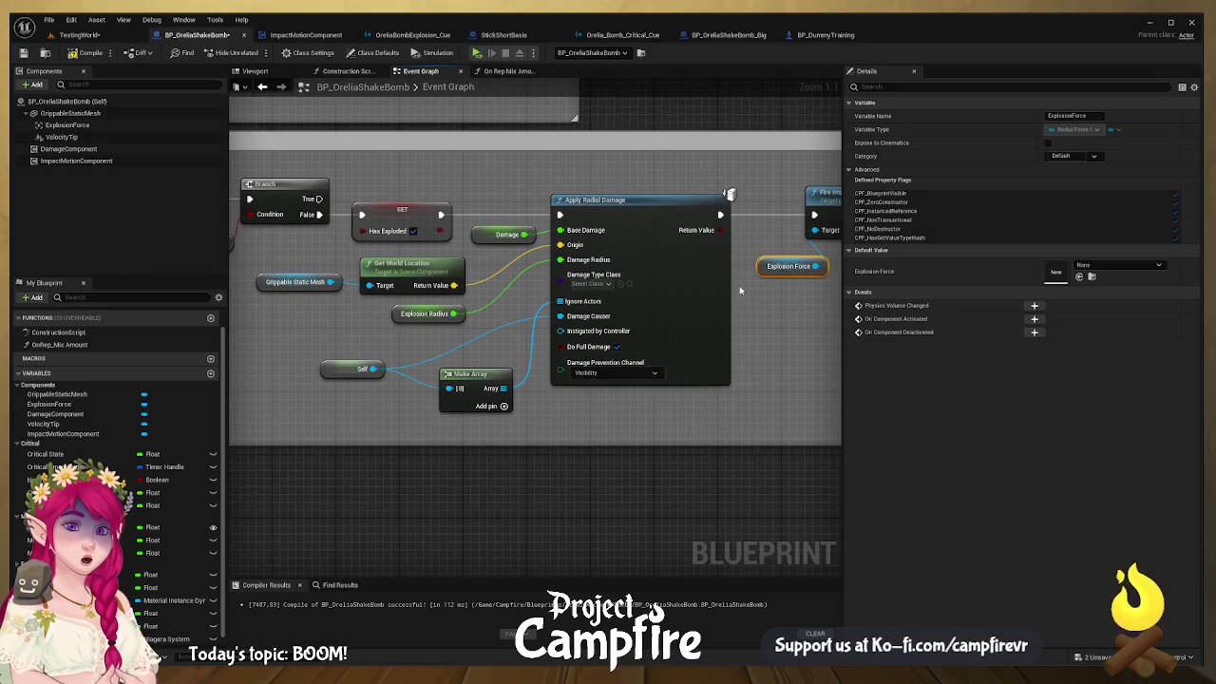
# Step: Frame the whole KABOOM! chain and drag a new wire from ExplosionTrigger's execution output
pyautogui.scroll(-1, 628, 348)
pyautogui.moveTo(627, 348); pyautogui.dragTo(584, 335)
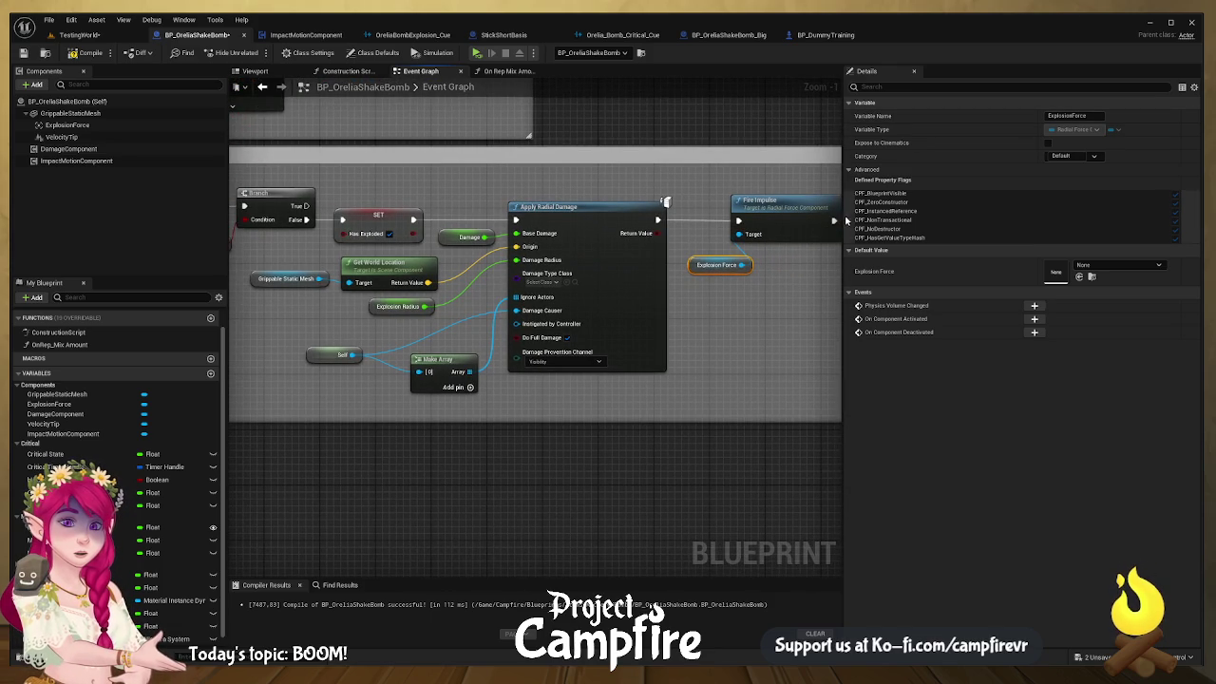
pyautogui.moveTo(844, 215); pyautogui.dragTo(1038, 214)
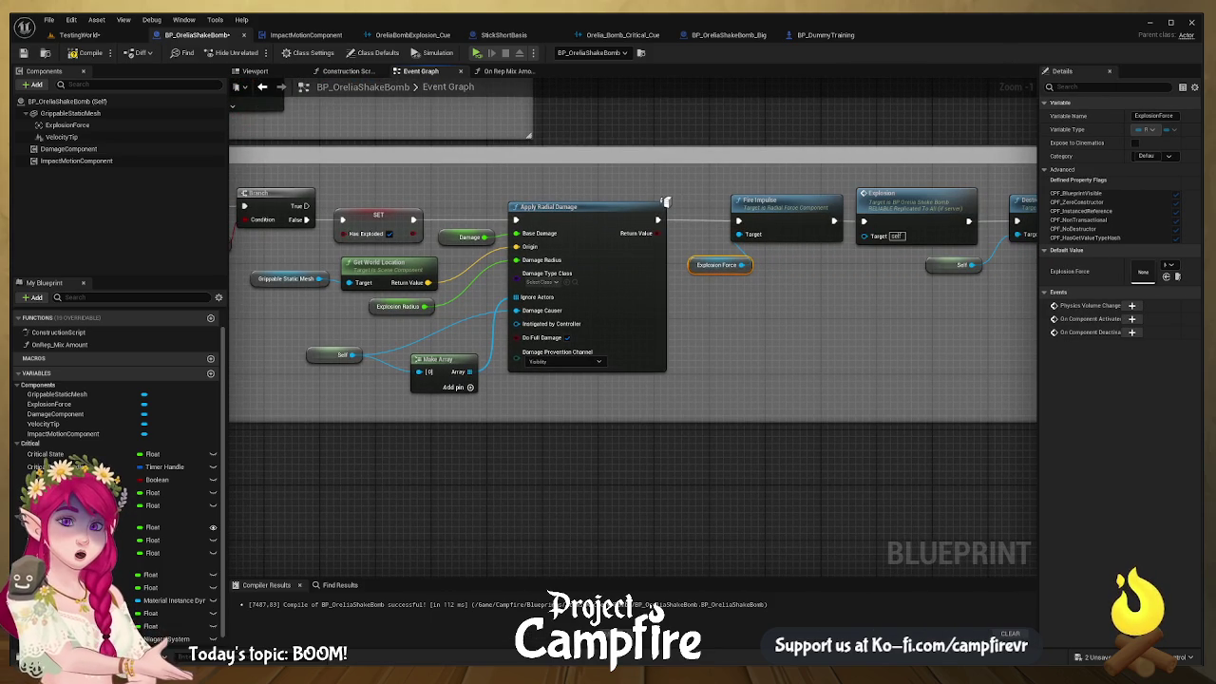
pyautogui.moveTo(464, 255)
pyautogui.mouseDown()
pyautogui.moveTo(785, 249)
pyautogui.moveTo(874, 295)
pyautogui.mouseUp()
pyautogui.click(551, 245)
pyautogui.moveTo(579, 247); pyautogui.dragTo(611, 247)
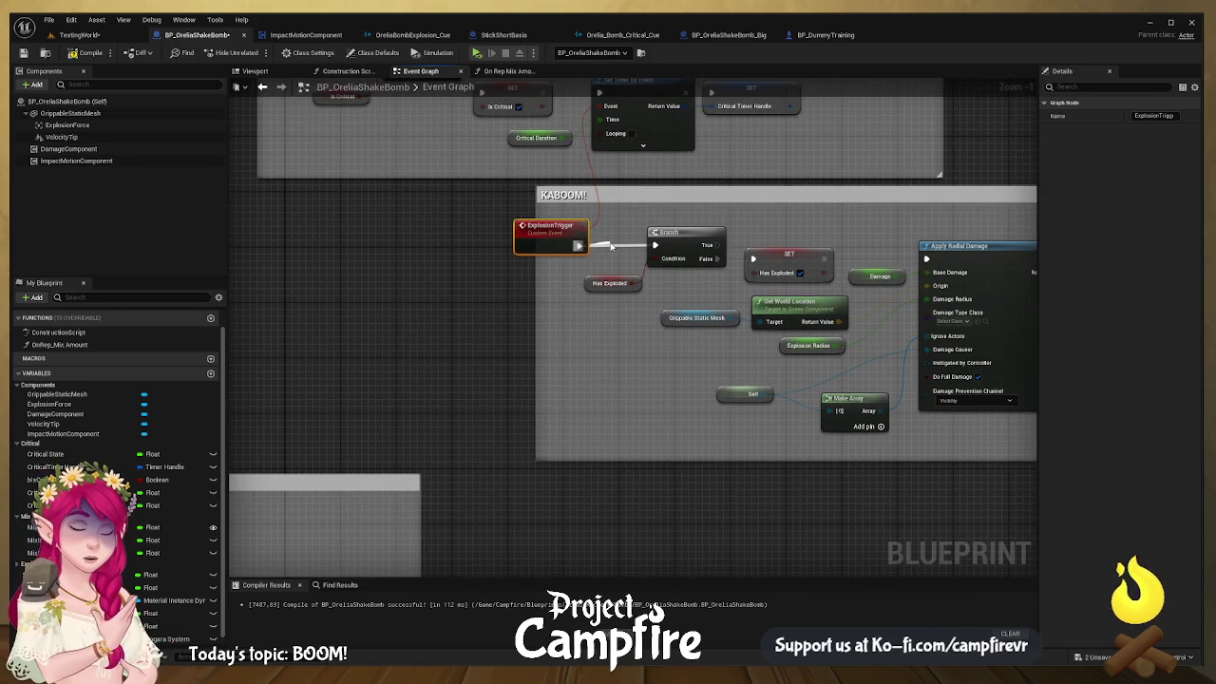
# Step: Insert a Switch Has Authority node between ExplosionTrigger and the Branch, lining the nodes up inside the widened KABOOM! comment
pyautogui.moveTo(611, 247); pyautogui.dragTo(609, 243)
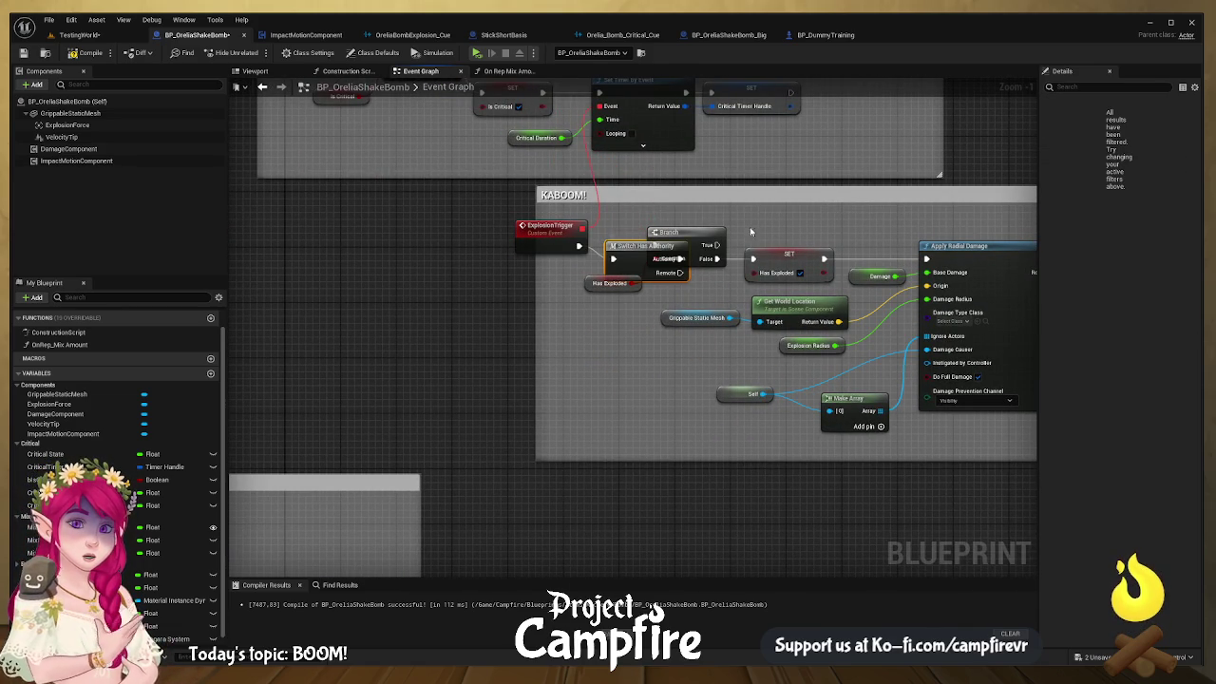
pyautogui.moveTo(692, 234); pyautogui.dragTo(733, 224)
pyautogui.moveTo(657, 253); pyautogui.dragTo(650, 233)
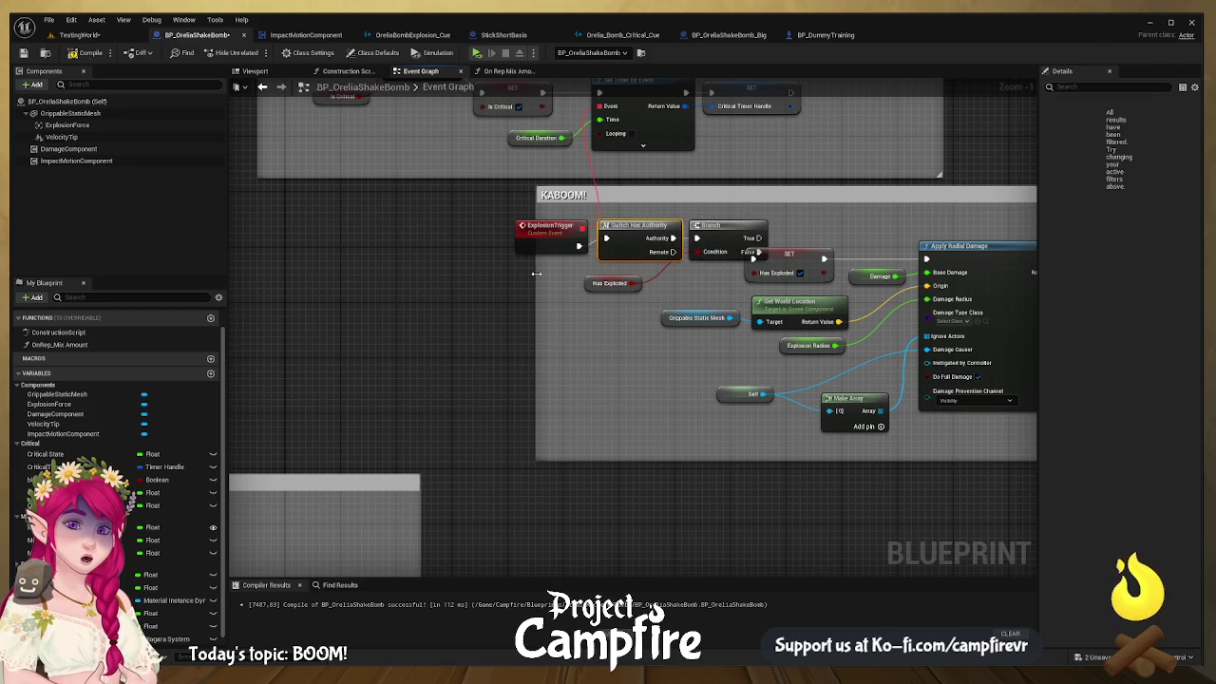
pyautogui.moveTo(536, 273); pyautogui.dragTo(460, 274)
pyautogui.moveTo(551, 228); pyautogui.dragTo(508, 229)
pyautogui.moveTo(639, 227); pyautogui.dragTo(604, 234)
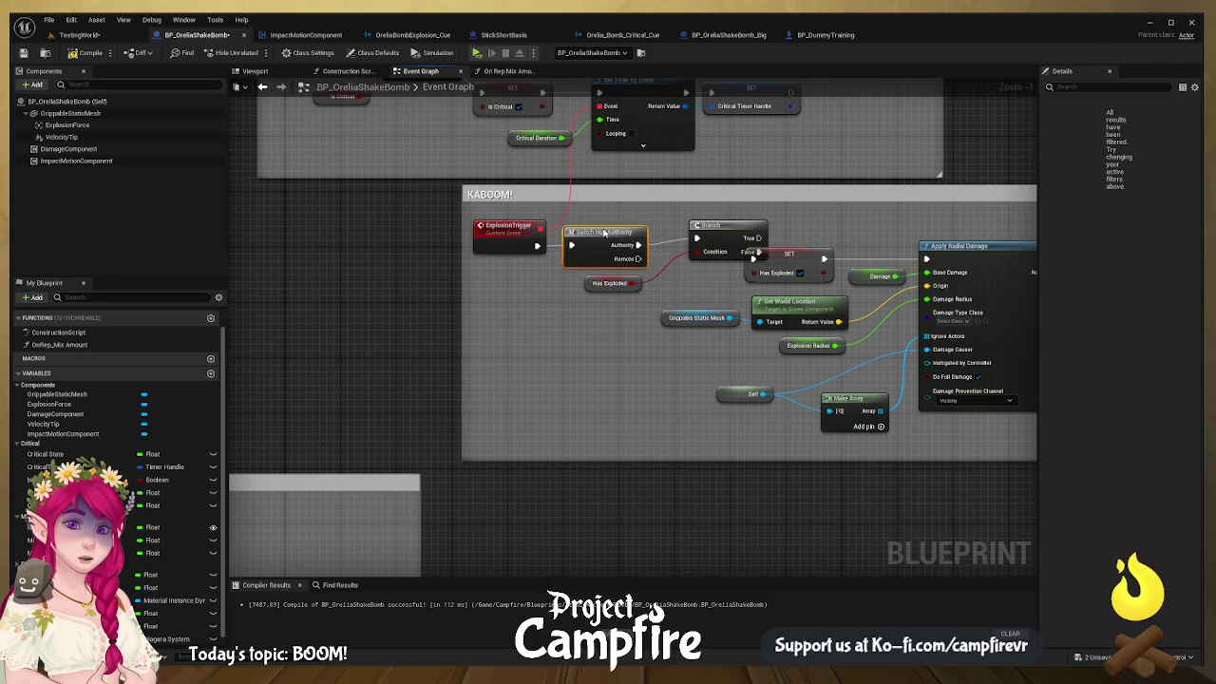
pyautogui.moveTo(725, 228); pyautogui.dragTo(690, 235)
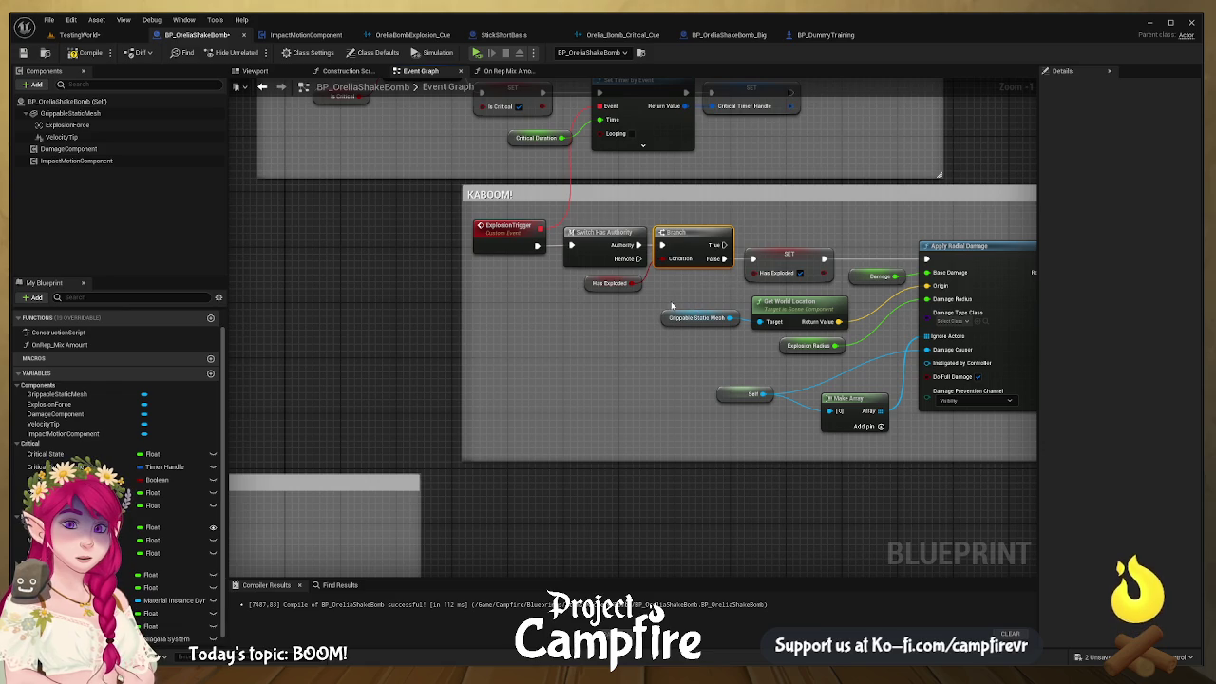
# Step: Compile and save BP_OreliaShakeBomb, then start a play session to test the bomb
pyautogui.click(86, 53)
pyautogui.click(24, 52)
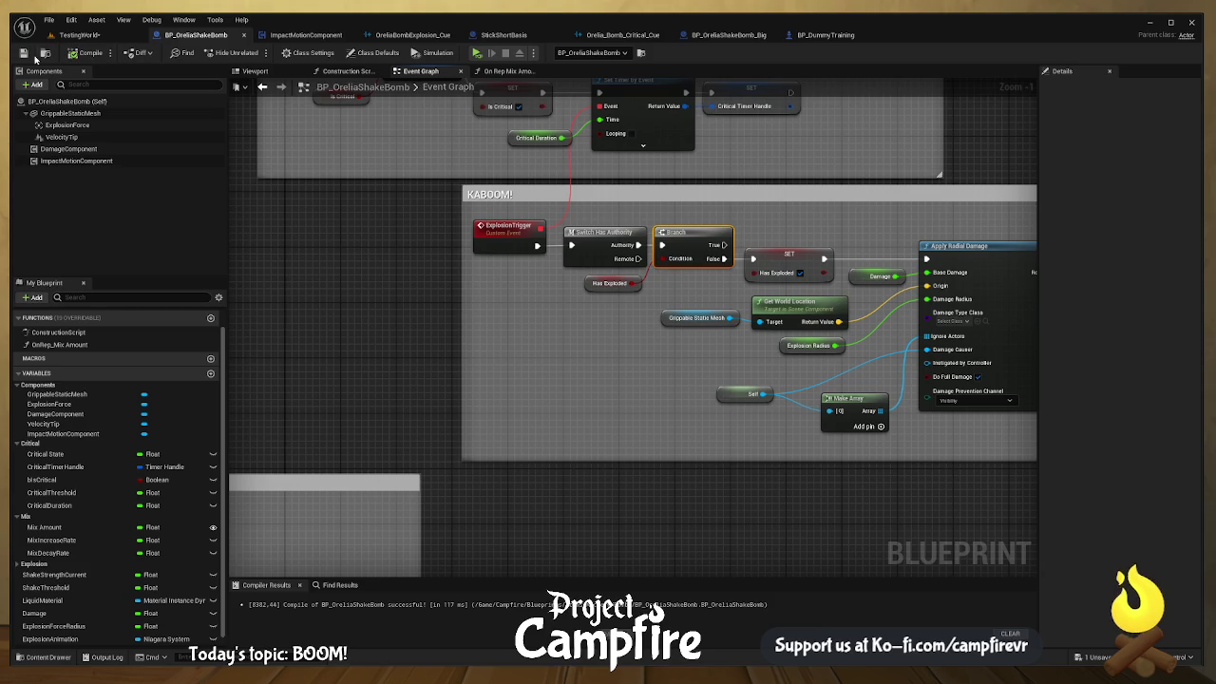
pyautogui.click(479, 56)
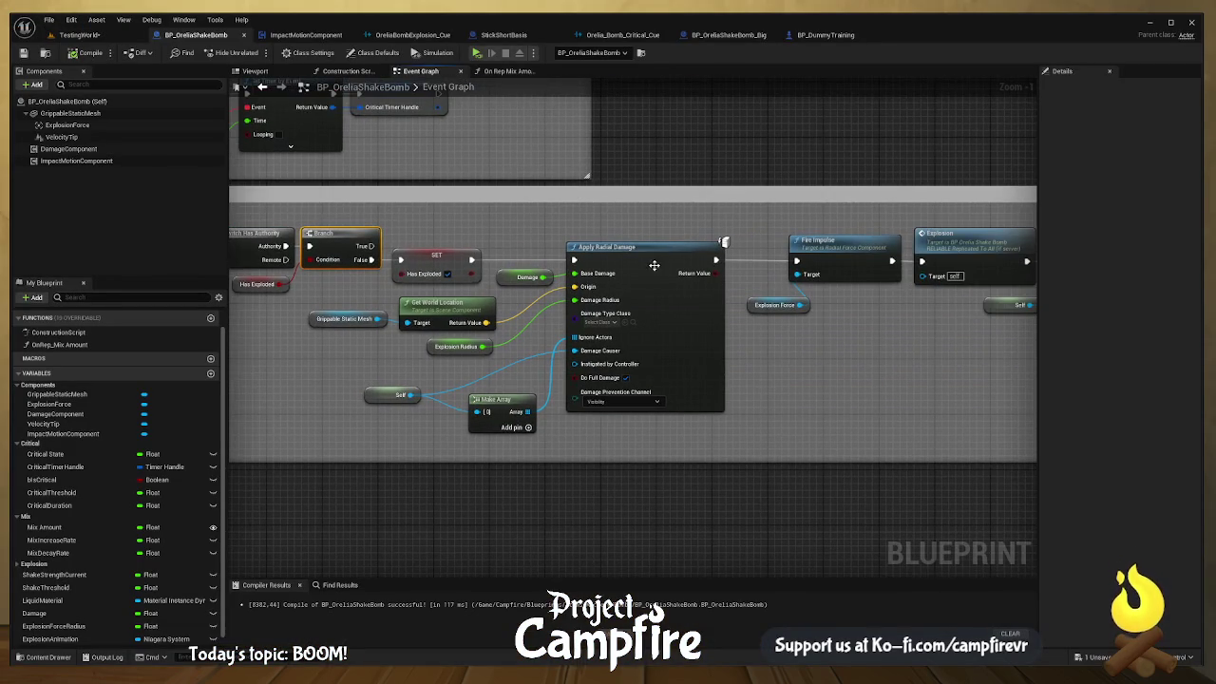
# Step: Add a Print String after Apply Radial Damage fed by its Return Value, then recompile the blueprint
pyautogui.moveTo(716, 259); pyautogui.dragTo(754, 245)
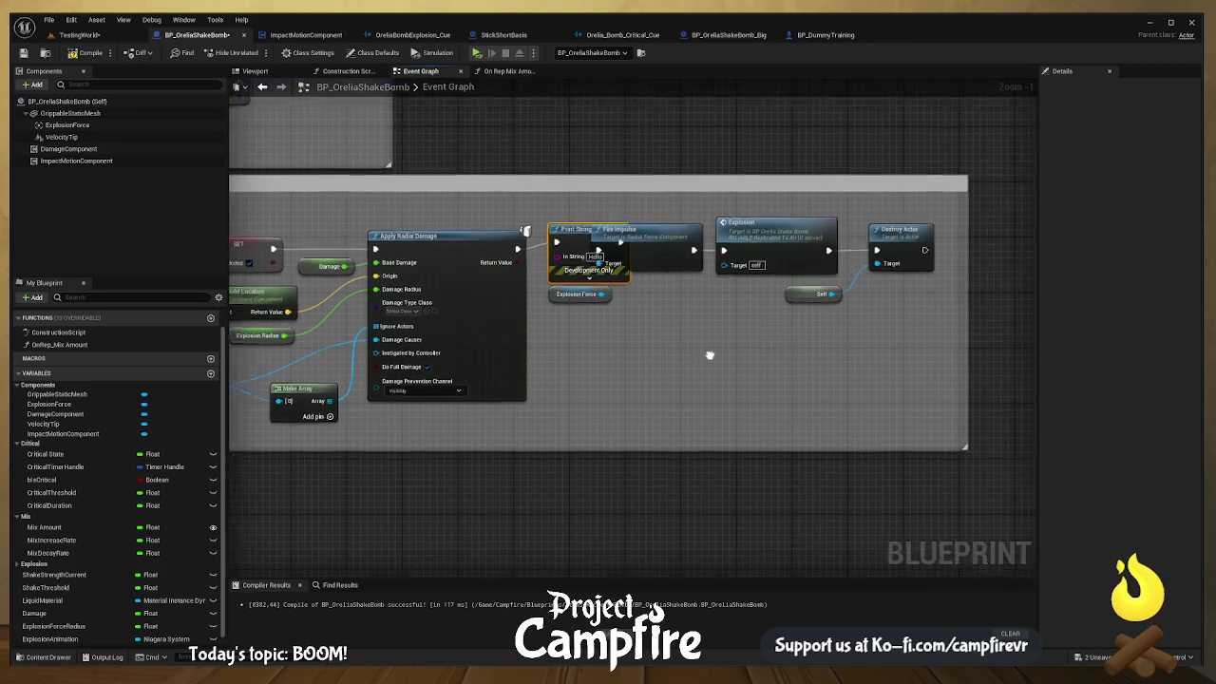
pyautogui.moveTo(508, 257); pyautogui.dragTo(547, 252)
pyautogui.click(87, 53)
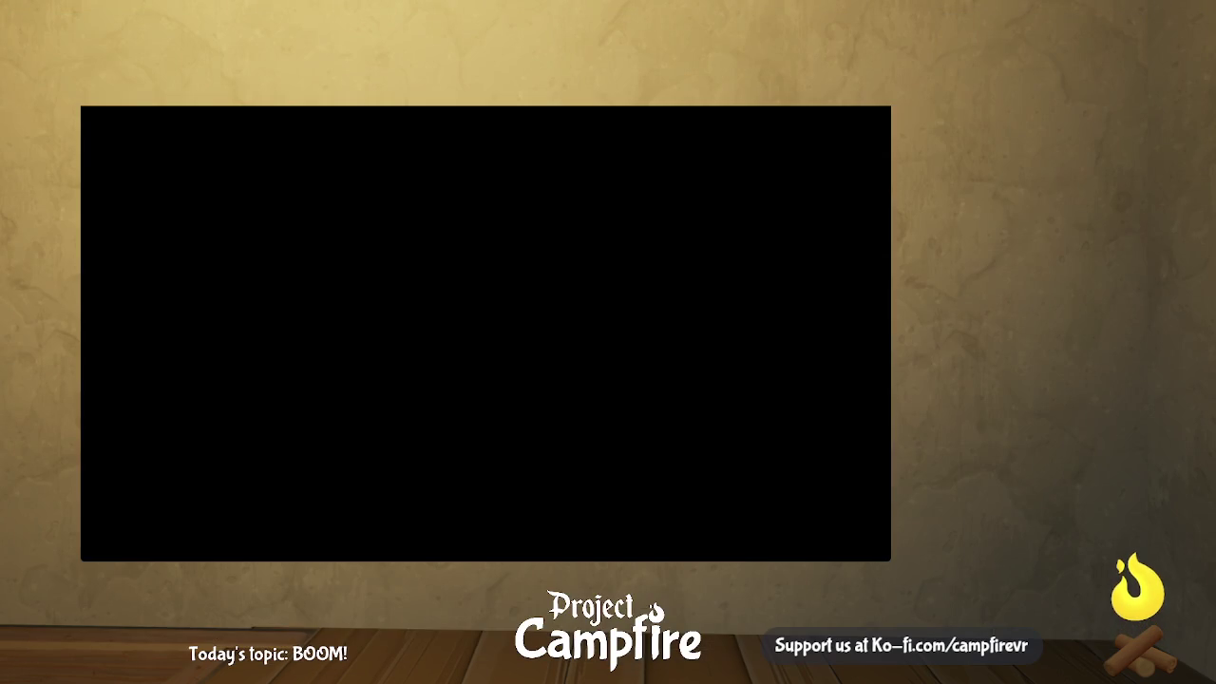
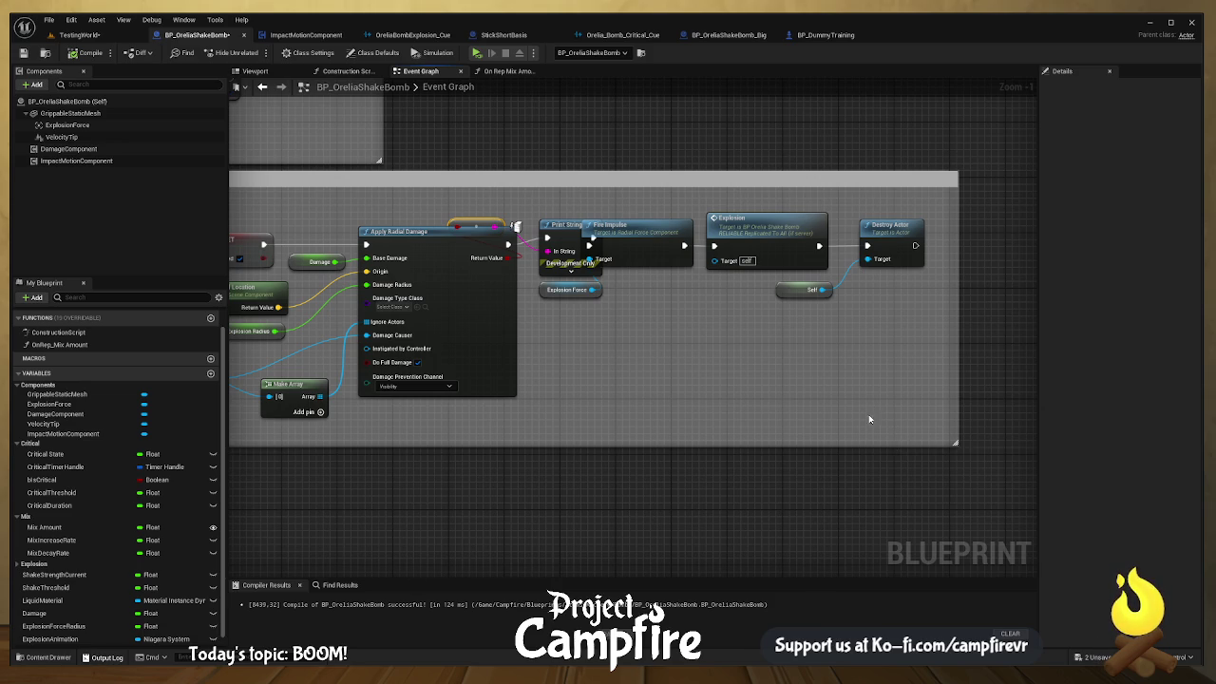
# Step: Save the BP_OreliaShakeBomb blueprint with Ctrl+S
pyautogui.hotkey('ctrl', 's')
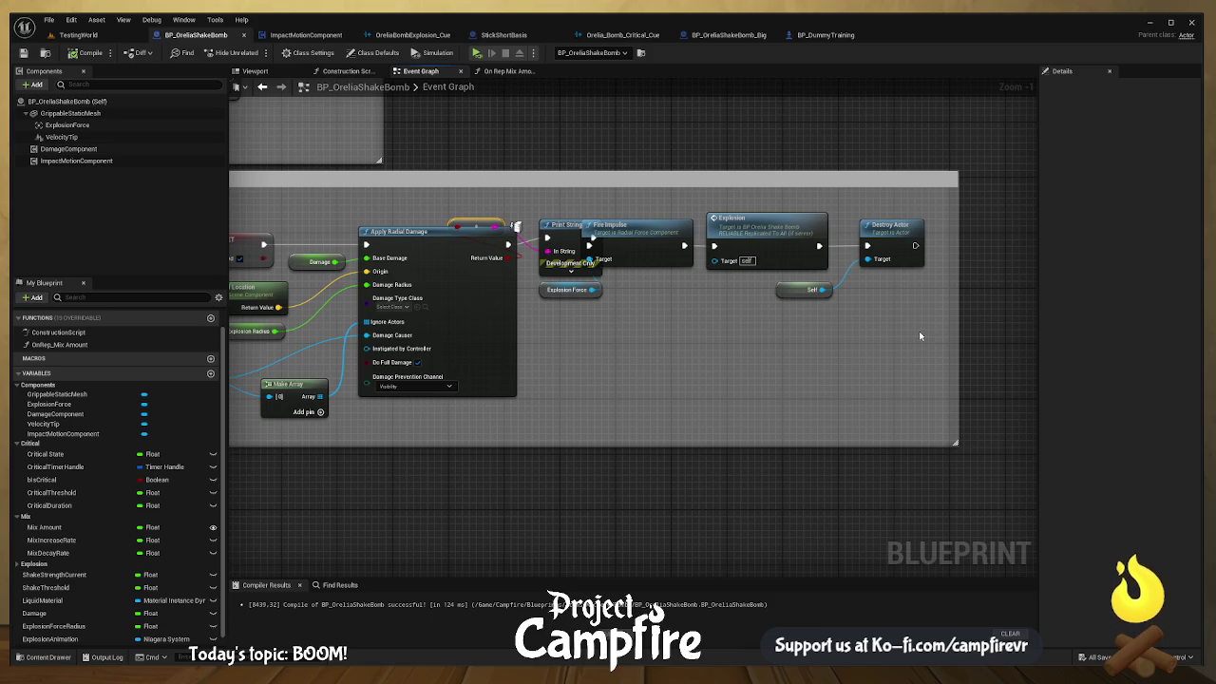
# Step: Open the Output Log and filter it for 'server'
pyautogui.click(107, 656)
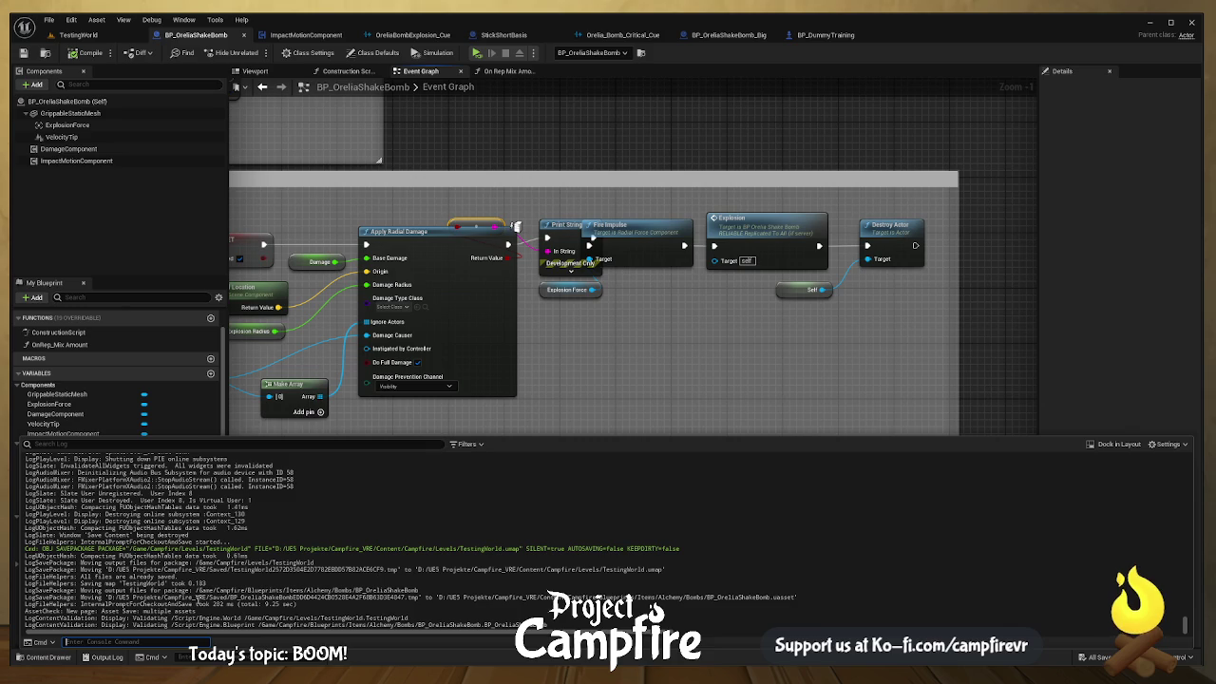
pyautogui.scroll(5, 185, 591)
pyautogui.scroll(6, 179, 590)
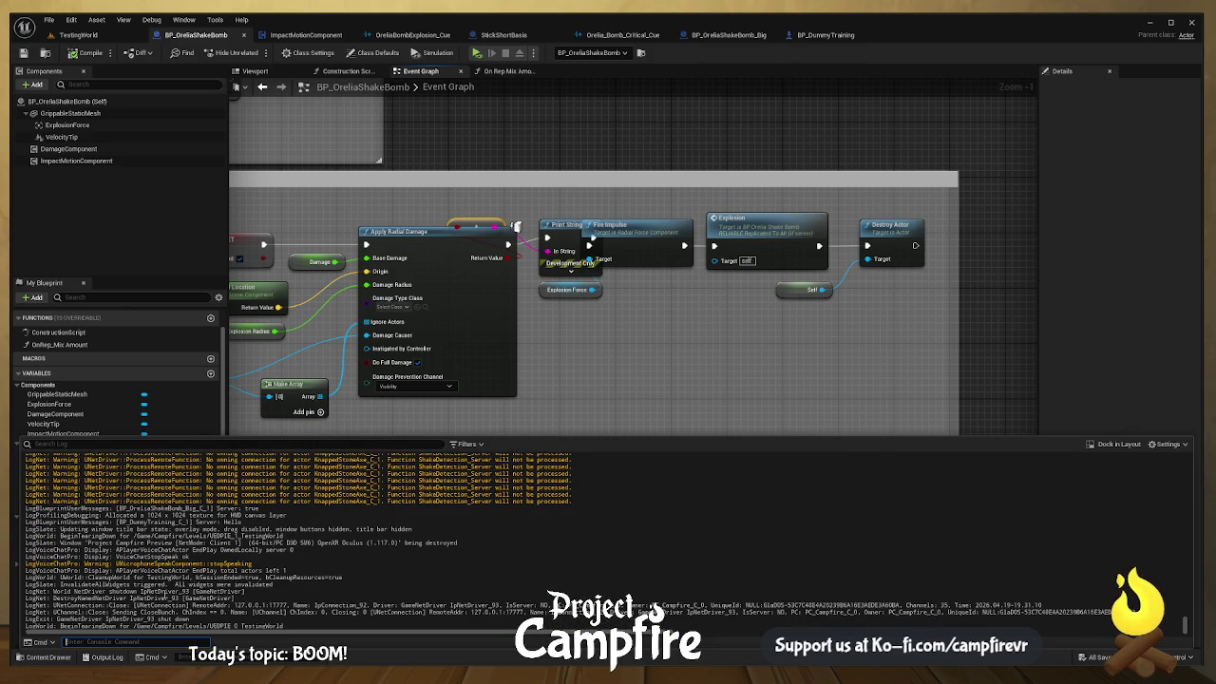
pyautogui.click(99, 444)
pyautogui.write('e')
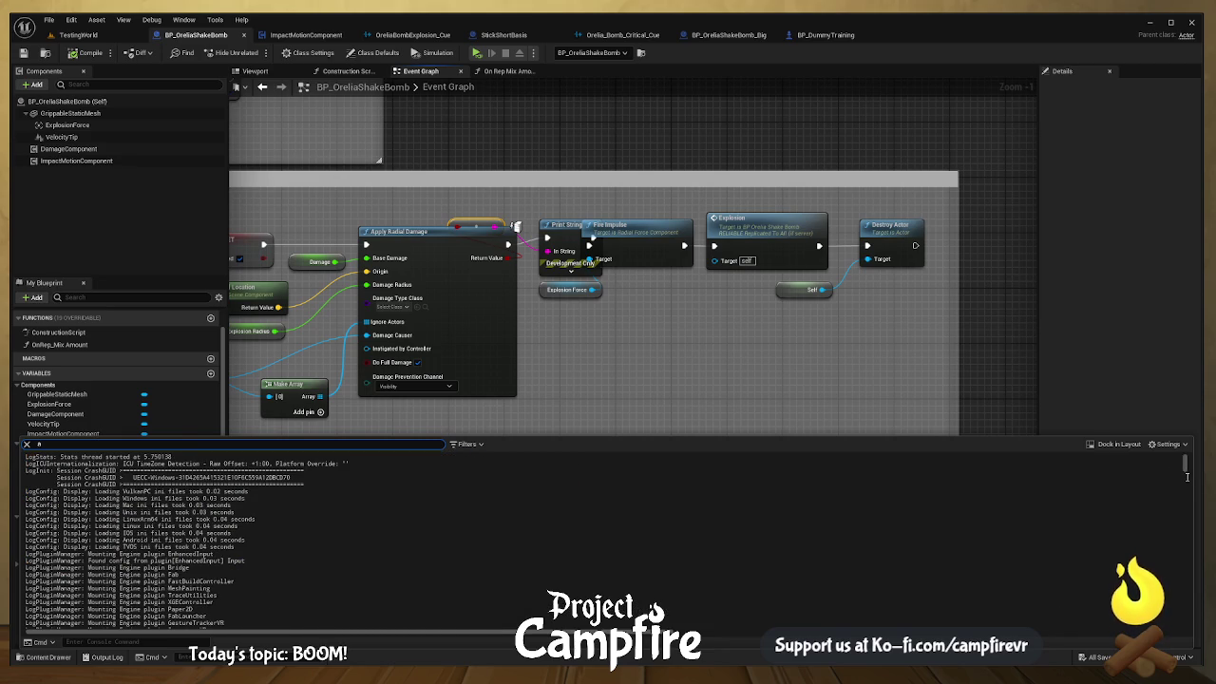
pyautogui.write('erver')
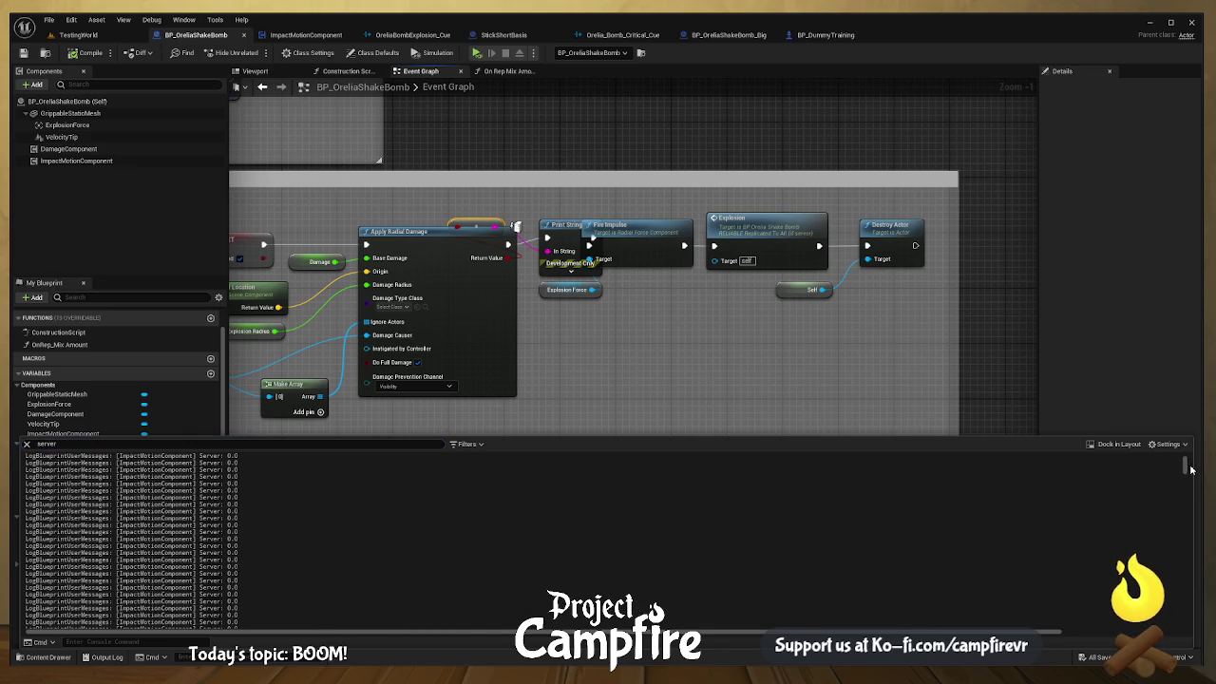
# Step: Scroll the filtered log and highlight the BP_OreliaShakeBomb_Big server line
pyautogui.moveTo(1192, 467); pyautogui.dragTo(1188, 651)
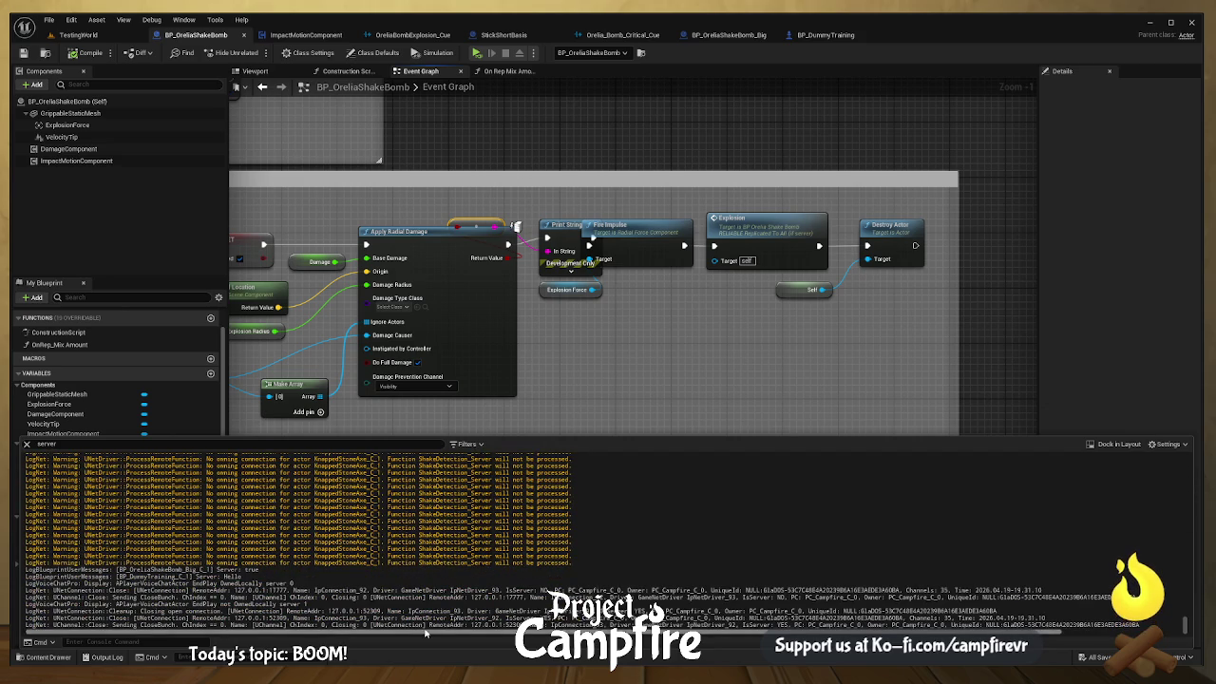
pyautogui.moveTo(127, 570); pyautogui.dragTo(258, 570)
pyautogui.click(143, 576)
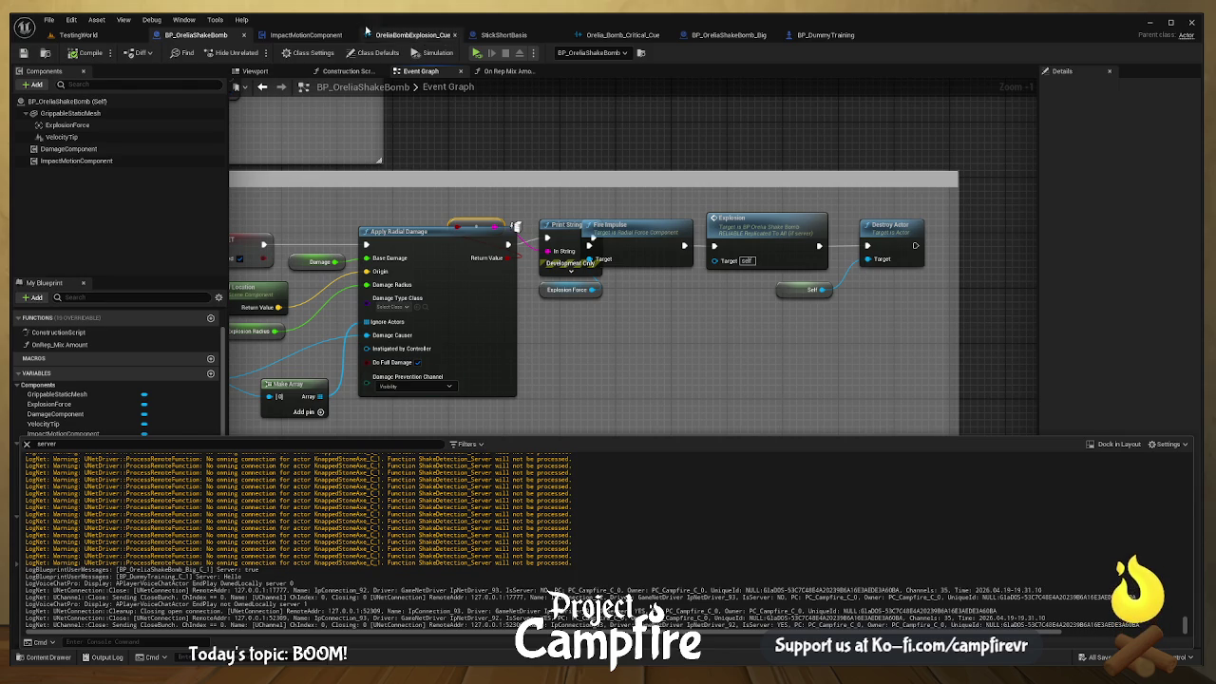
# Step: Switch to BP_DummyTraining and frame its death sequence, selecting the Print String 'Hello' node
pyautogui.click(843, 37)
pyautogui.scroll(-2, 728, 285)
pyautogui.scroll(-2, 467, 263)
pyautogui.moveTo(528, 345)
pyautogui.mouseDown()
pyautogui.moveTo(556, 288)
pyautogui.moveTo(586, 286)
pyautogui.moveTo(616, 231)
pyautogui.mouseUp()
pyautogui.scroll(4, 499, 284)
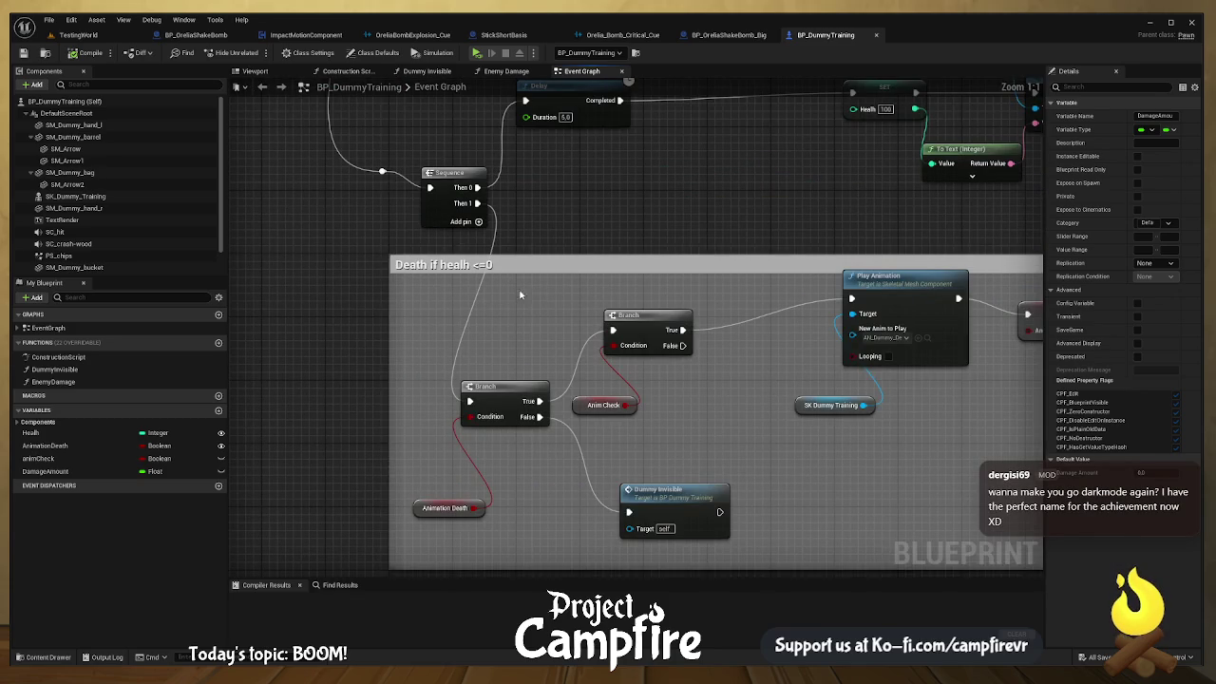
pyautogui.moveTo(760, 279); pyautogui.dragTo(226, 280)
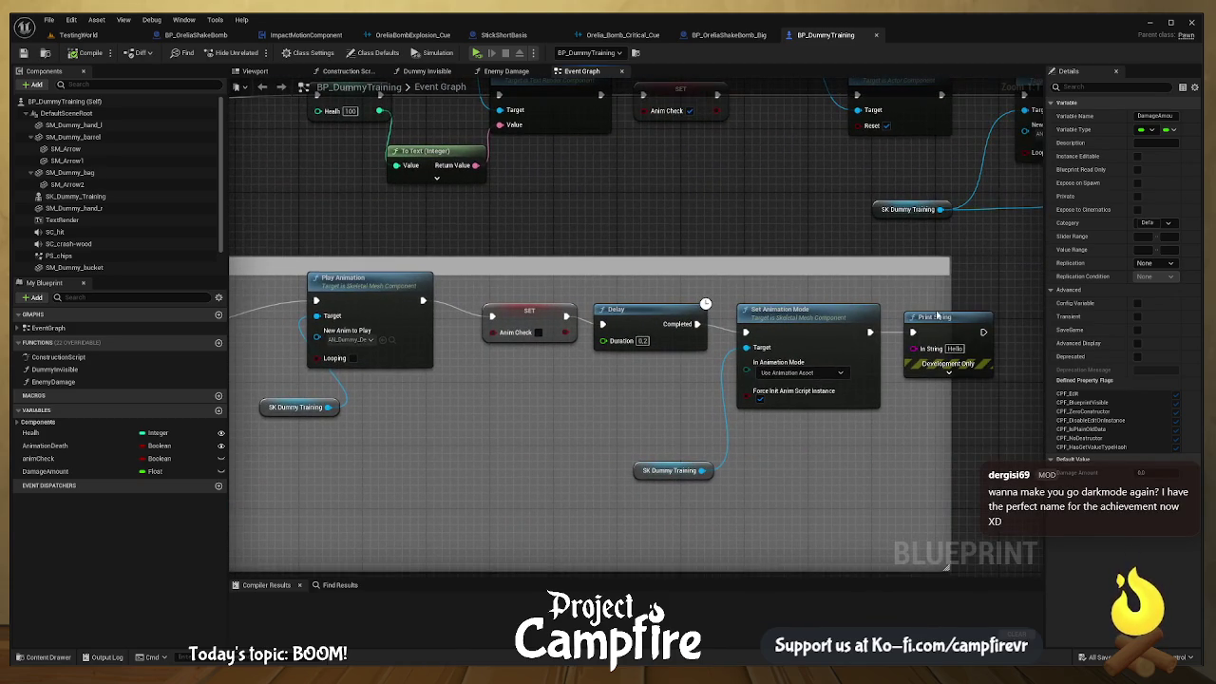
pyautogui.click(936, 317)
pyautogui.moveTo(436, 277)
pyautogui.mouseDown()
pyautogui.moveTo(496, 298)
pyautogui.moveTo(408, 285)
pyautogui.mouseUp()
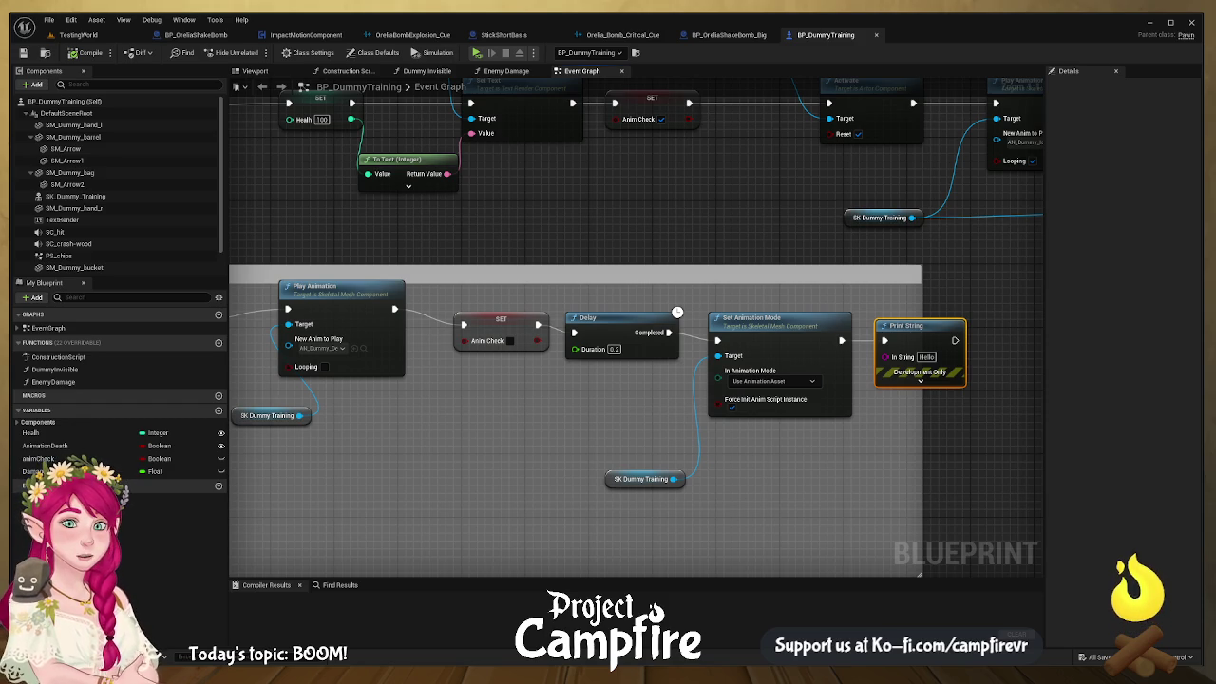
pyautogui.moveTo(247, 295)
pyautogui.mouseDown()
pyautogui.moveTo(264, 310)
pyautogui.moveTo(723, 286)
pyautogui.moveTo(877, 310)
pyautogui.mouseUp()
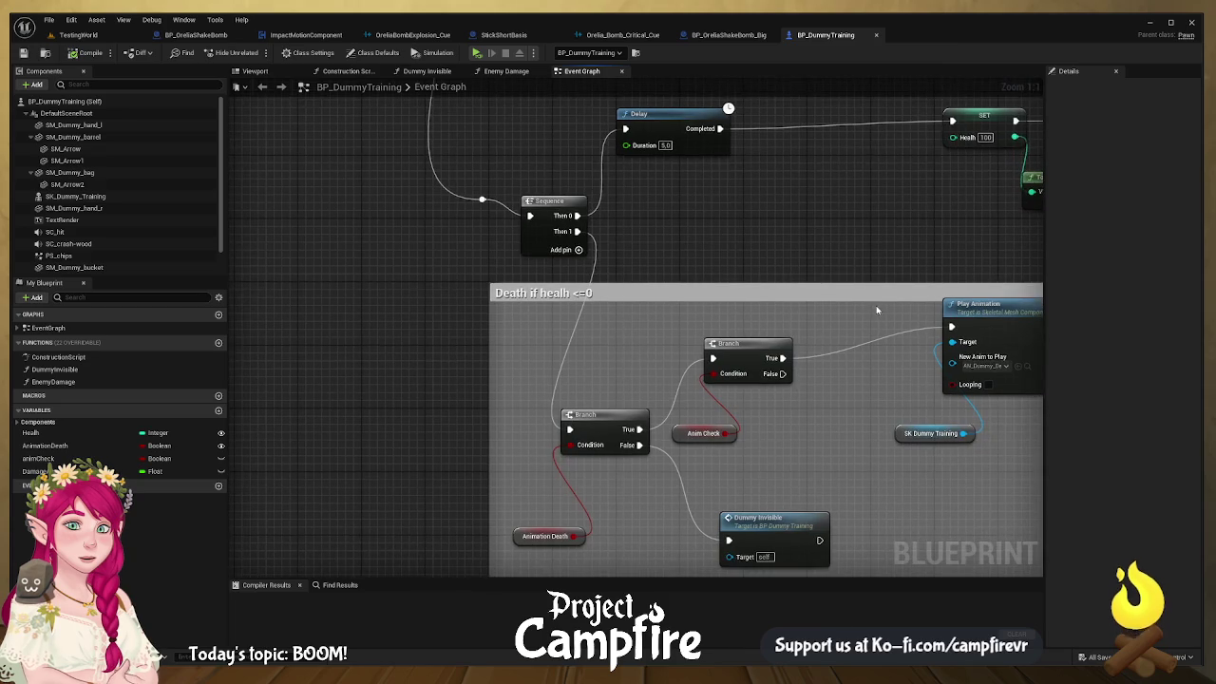
pyautogui.moveTo(822, 237); pyautogui.dragTo(861, 419)
pyautogui.scroll(-5, 836, 363)
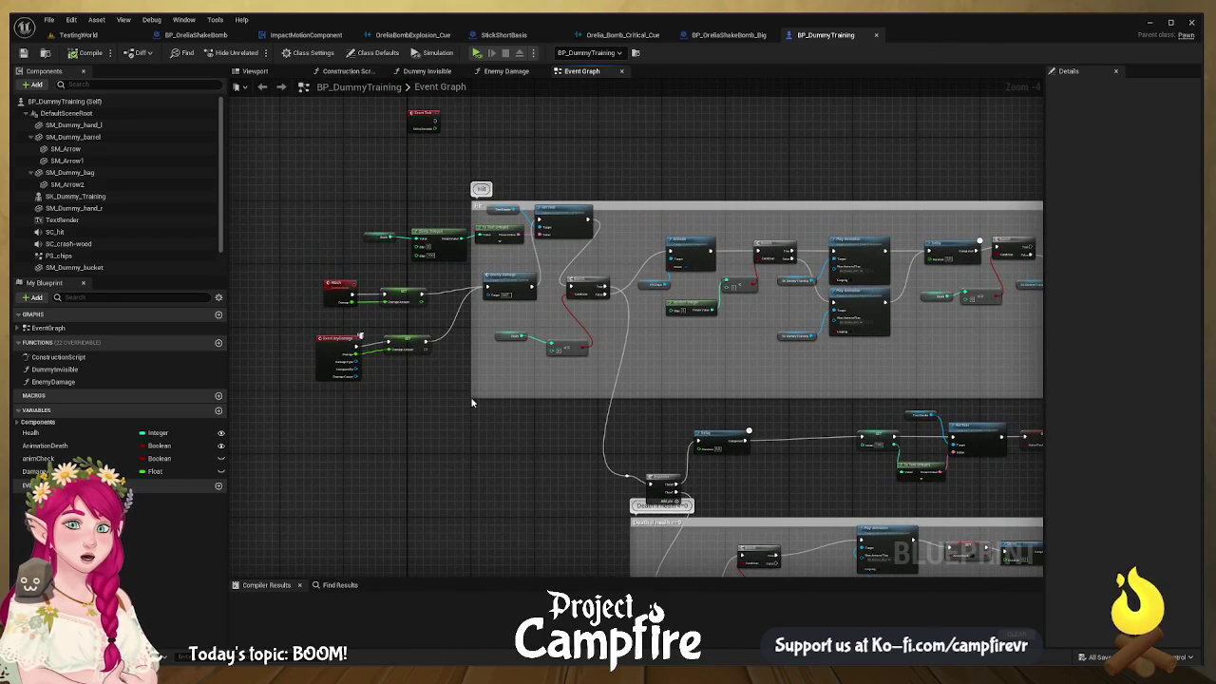
pyautogui.moveTo(422, 385)
pyautogui.mouseDown()
pyautogui.moveTo(551, 419)
pyautogui.moveTo(446, 522)
pyautogui.mouseUp()
pyautogui.scroll(3, 548, 424)
pyautogui.scroll(1, 568, 434)
pyautogui.moveTo(567, 434)
pyautogui.mouseDown()
pyautogui.moveTo(545, 443)
pyautogui.moveTo(814, 409)
pyautogui.mouseUp()
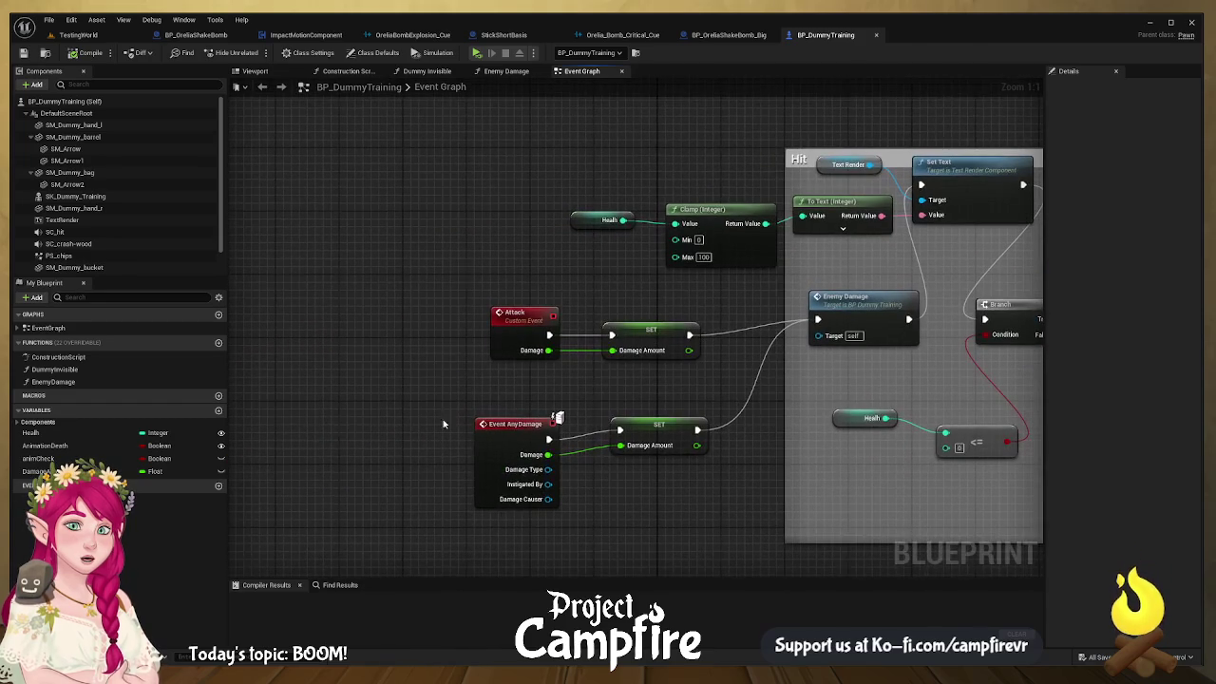
pyautogui.moveTo(659, 447); pyautogui.dragTo(308, 435)
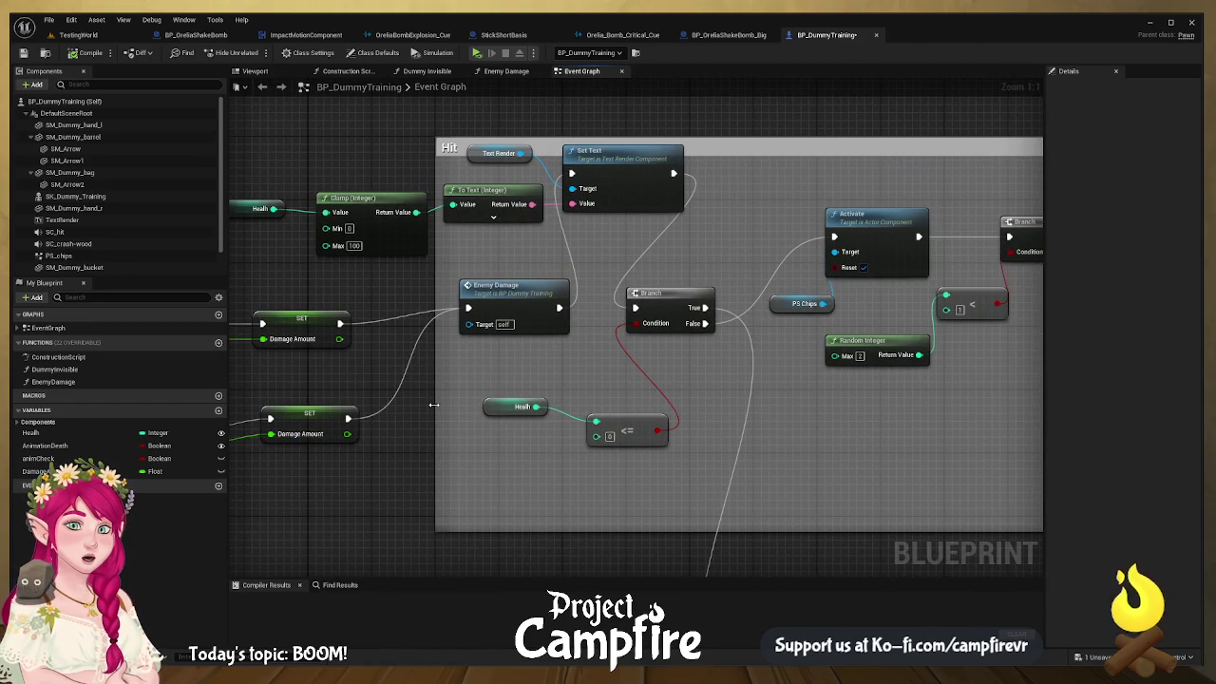
pyautogui.scroll(-5, 541, 401)
pyautogui.moveTo(541, 401)
pyautogui.mouseDown()
pyautogui.moveTo(503, 403)
pyautogui.moveTo(571, 443)
pyautogui.mouseUp()
pyautogui.moveTo(452, 373)
pyautogui.mouseDown()
pyautogui.moveTo(657, 401)
pyautogui.moveTo(670, 502)
pyautogui.moveTo(646, 444)
pyautogui.mouseUp()
pyautogui.scroll(2, 646, 445)
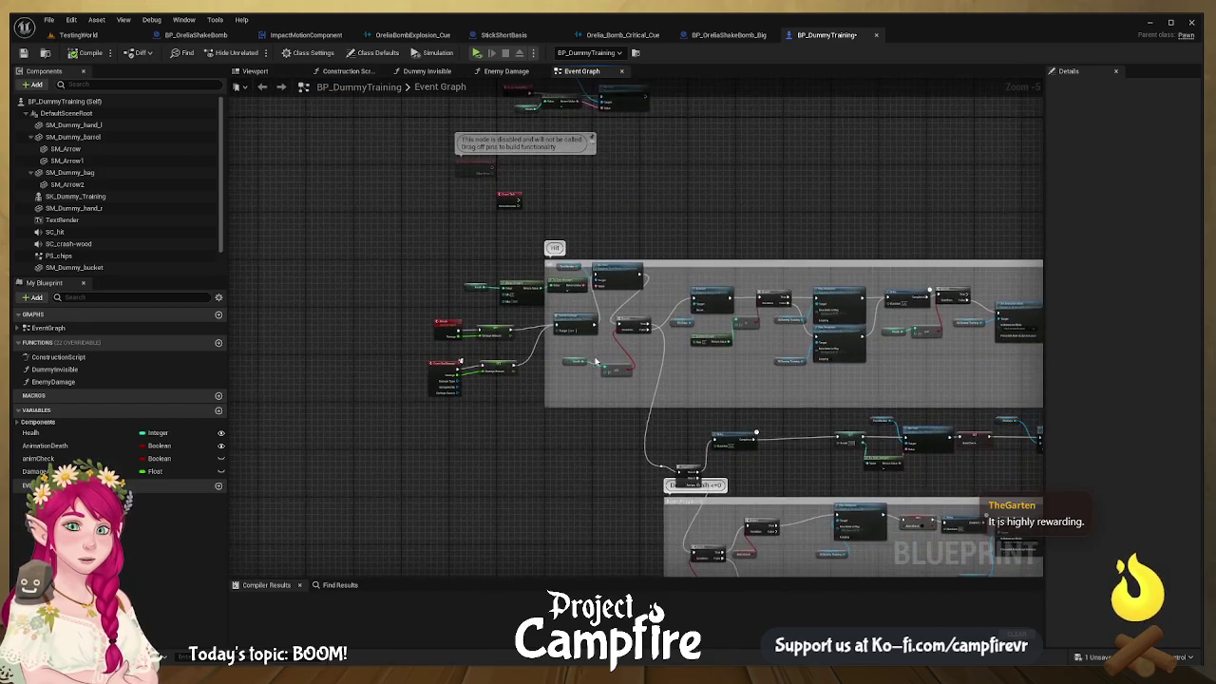
pyautogui.moveTo(703, 345); pyautogui.dragTo(605, 328)
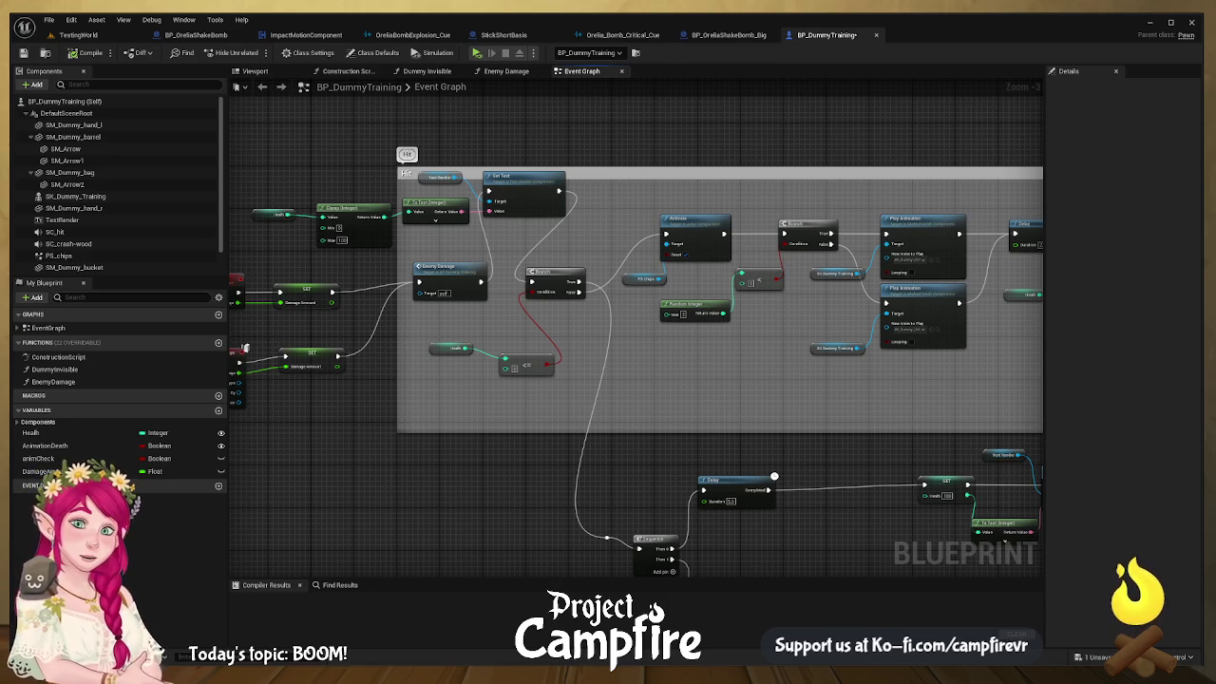
# Step: Add a Print String after the Event AnyDamage SET node to print the damage amount
pyautogui.moveTo(1042, 279)
pyautogui.mouseDown()
pyautogui.moveTo(1131, 280)
pyautogui.moveTo(1087, 283)
pyautogui.mouseUp()
pyautogui.moveTo(951, 288); pyautogui.dragTo(789, 189)
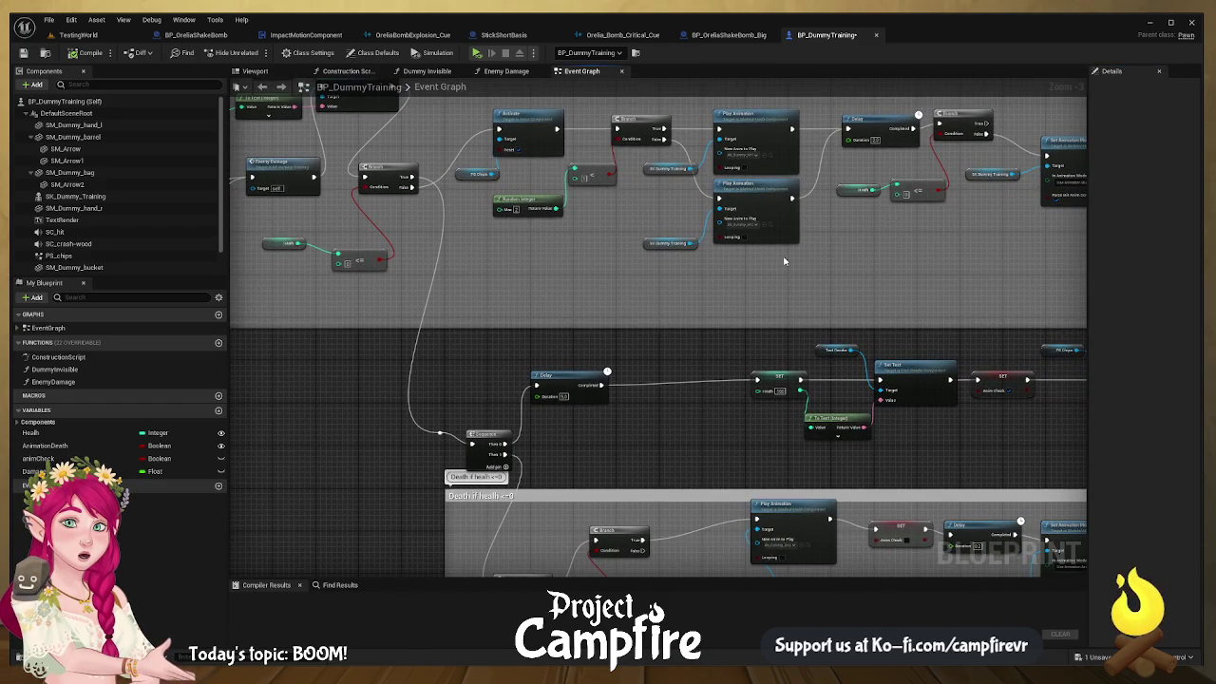
pyautogui.moveTo(785, 260)
pyautogui.mouseDown()
pyautogui.moveTo(642, 239)
pyautogui.moveTo(691, 318)
pyautogui.mouseUp()
pyautogui.scroll(4, 728, 352)
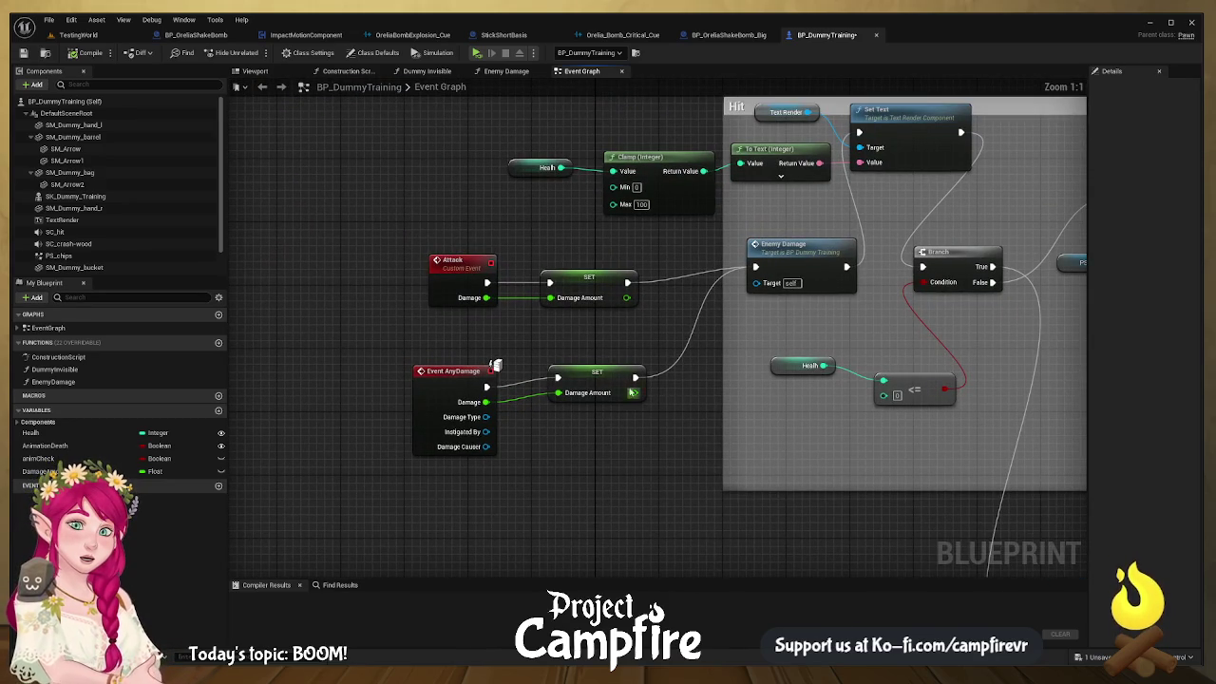
pyautogui.moveTo(635, 377); pyautogui.dragTo(688, 336)
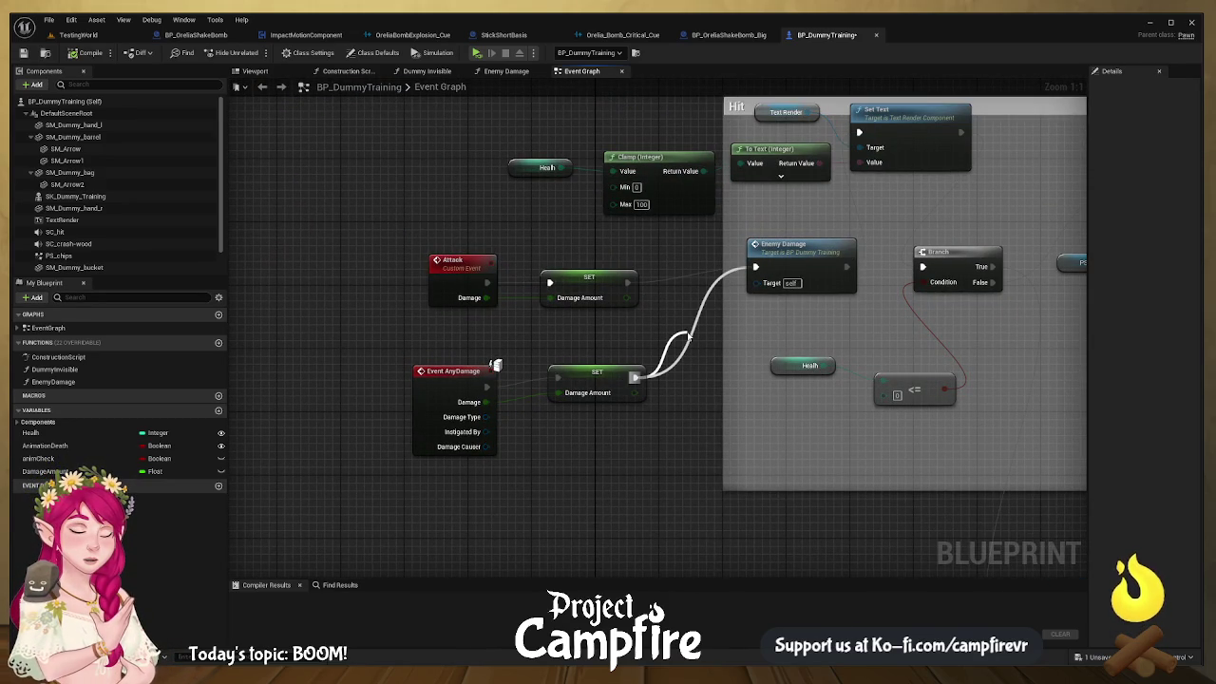
pyautogui.moveTo(689, 336); pyautogui.dragTo(699, 364)
# Step: Compile and save BP_DummyTraining, then return to the TestingWorld level
pyautogui.click(85, 53)
pyautogui.click(24, 53)
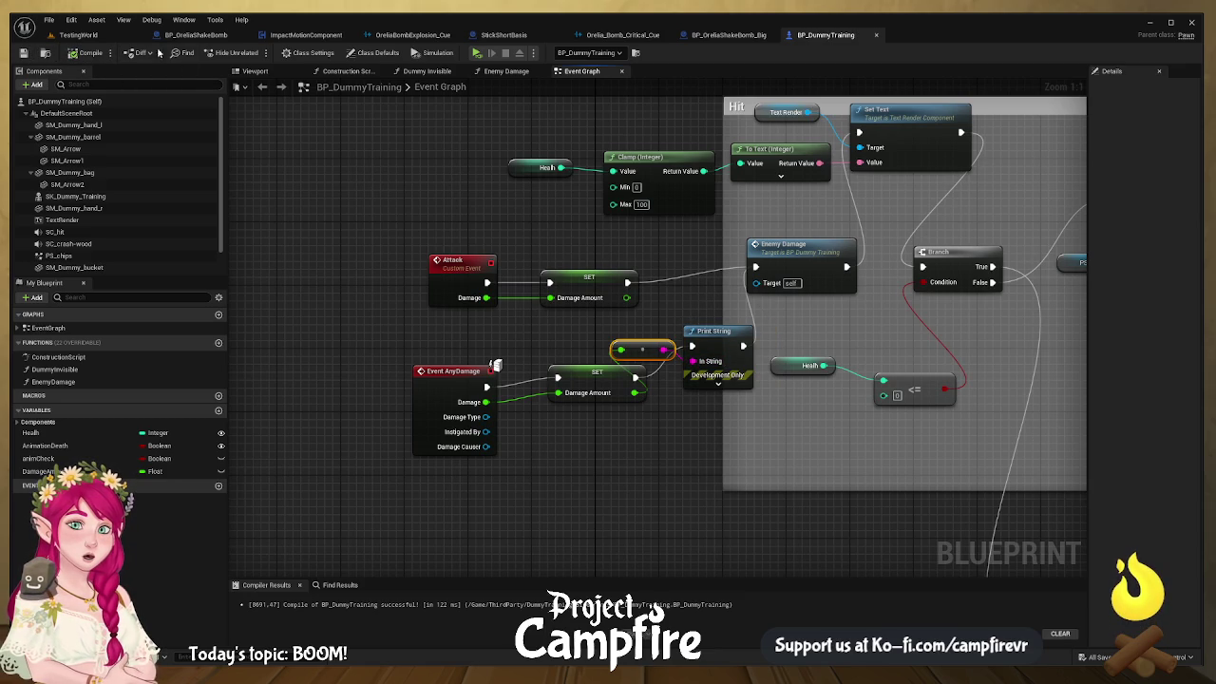
pyautogui.click(78, 35)
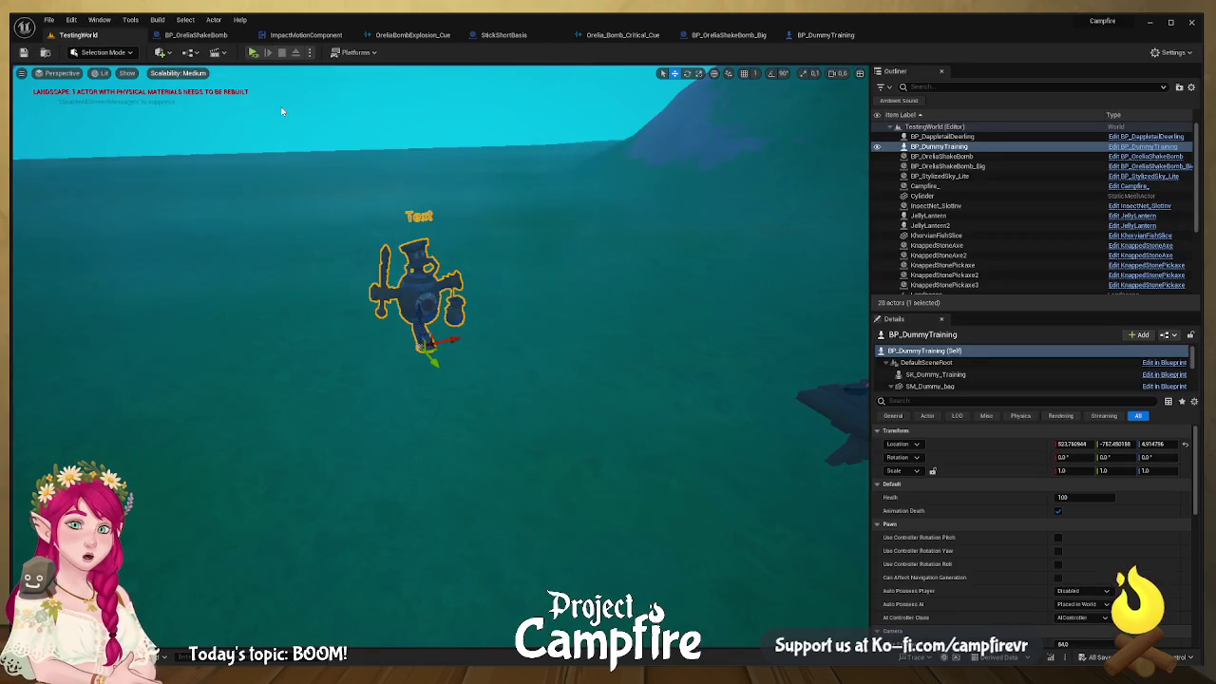
pyautogui.click(253, 54)
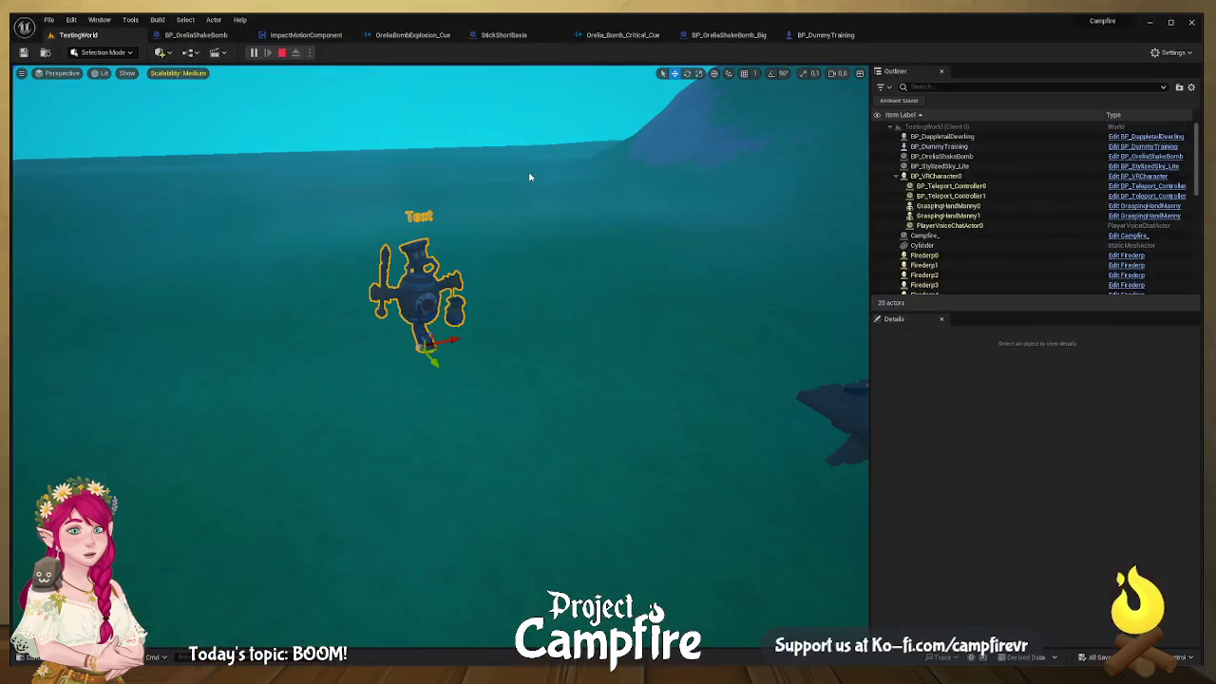
pyautogui.press('Escape')
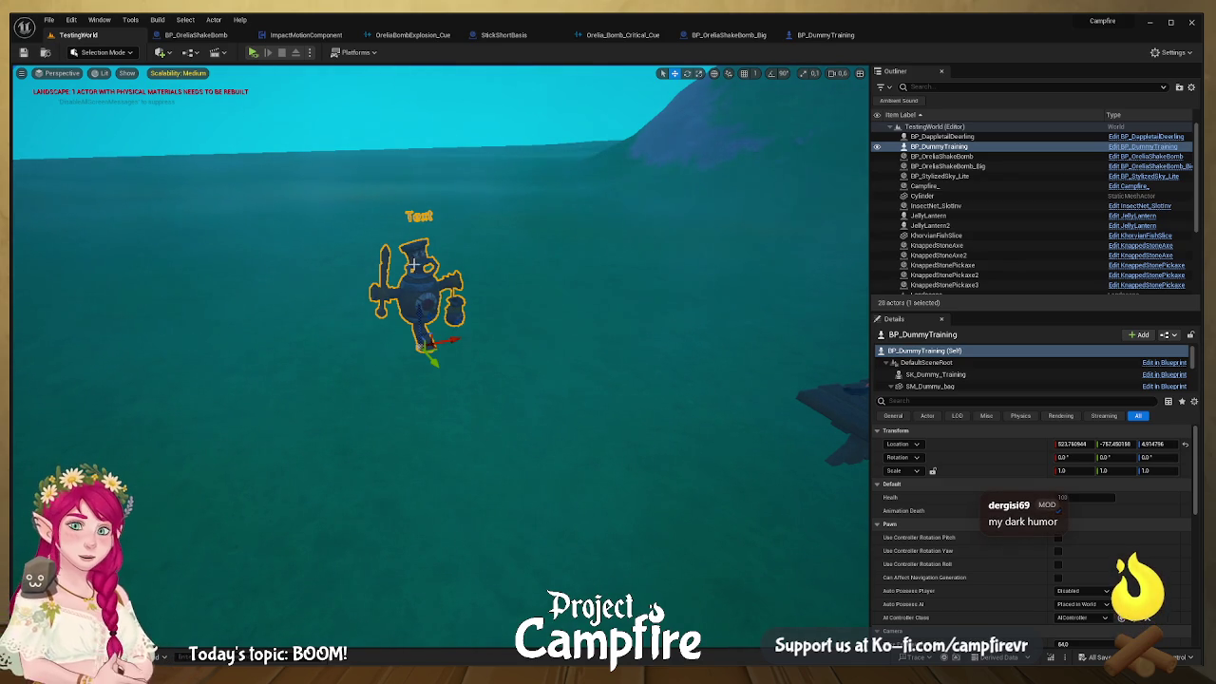
# Step: Open the Output Log, replace the 'server' filter with '100', and scroll to the bottom
pyautogui.hotkey('ctrl', '`')
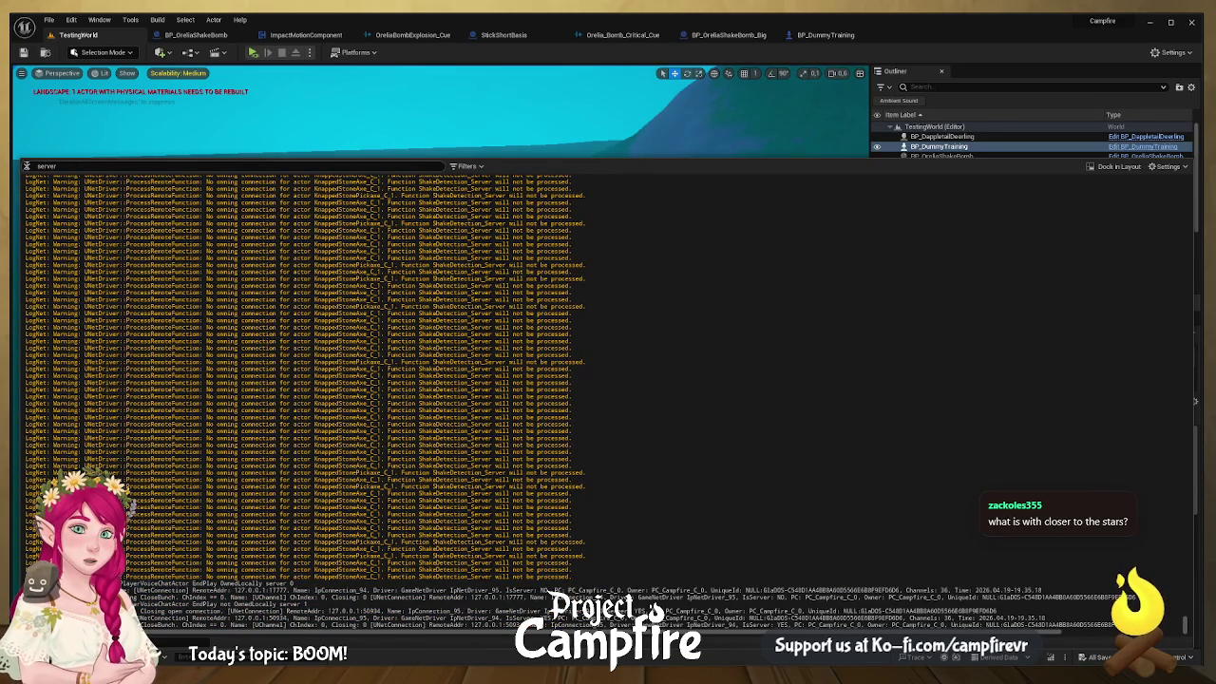
pyautogui.doubleClick(46, 166)
pyautogui.write('tool')
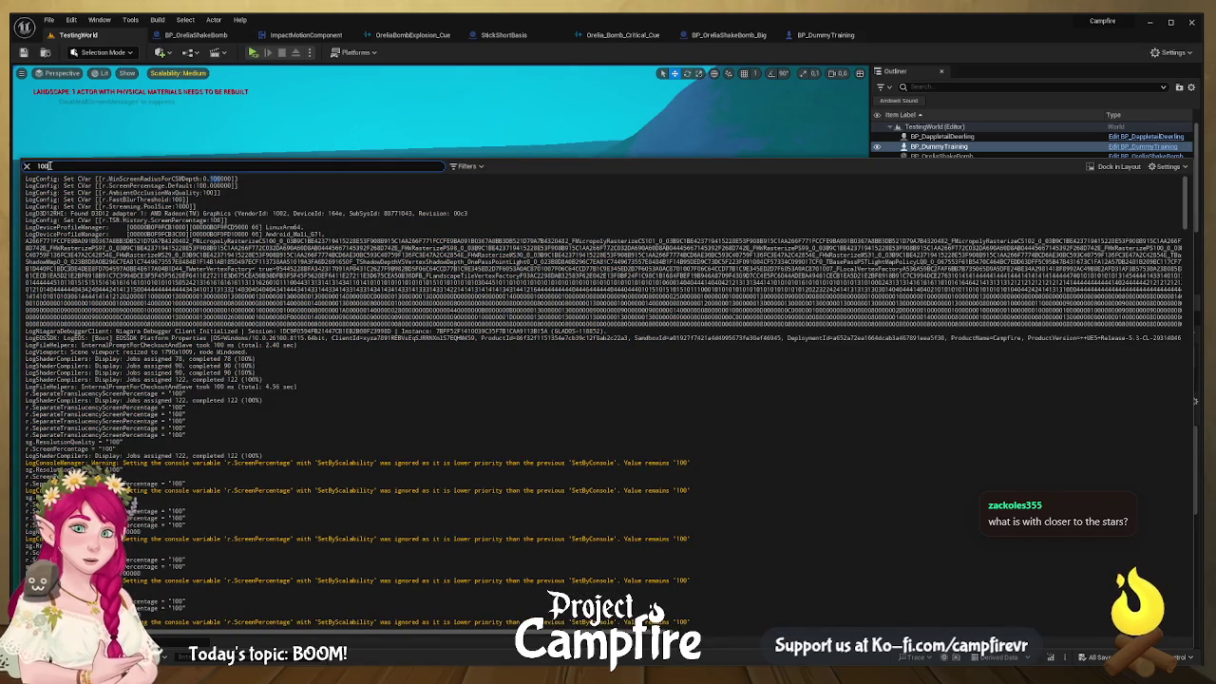
pyautogui.scroll(-5, 314, 530)
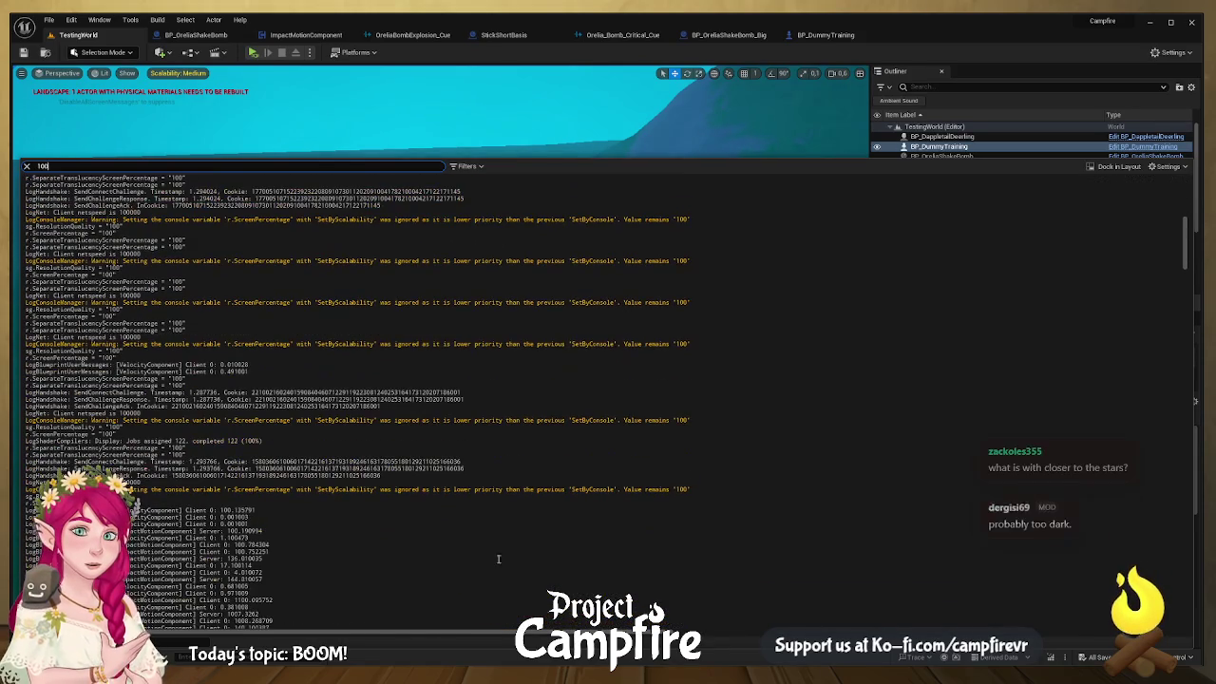
pyautogui.moveTo(1186, 243); pyautogui.dragTo(1190, 618)
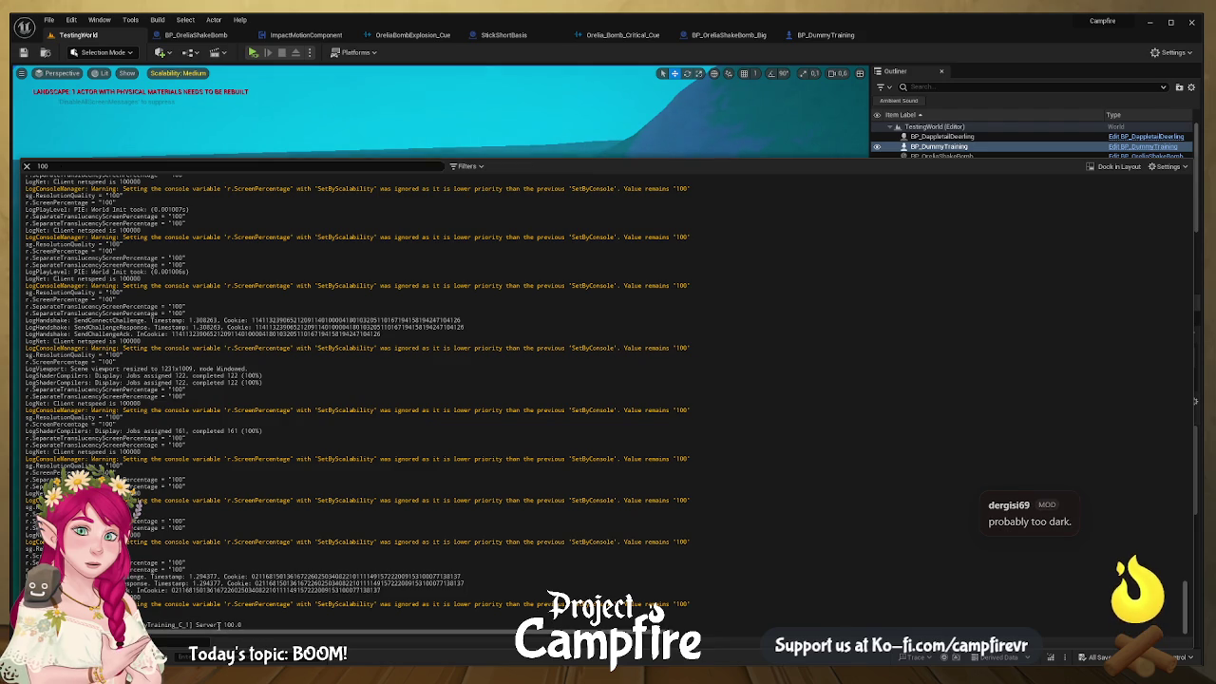
# Step: Highlight the final Server: 100.0 damage line, then close the Output Log
pyautogui.moveTo(239, 624); pyautogui.dragTo(183, 620)
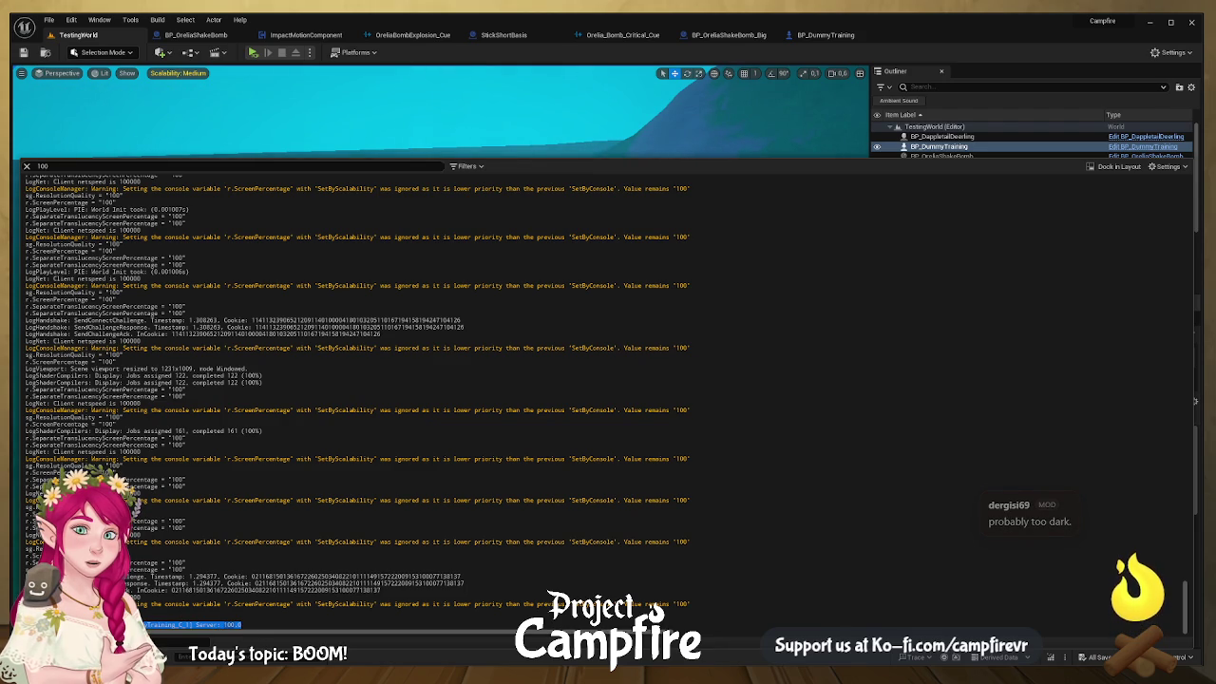
pyautogui.click(195, 645)
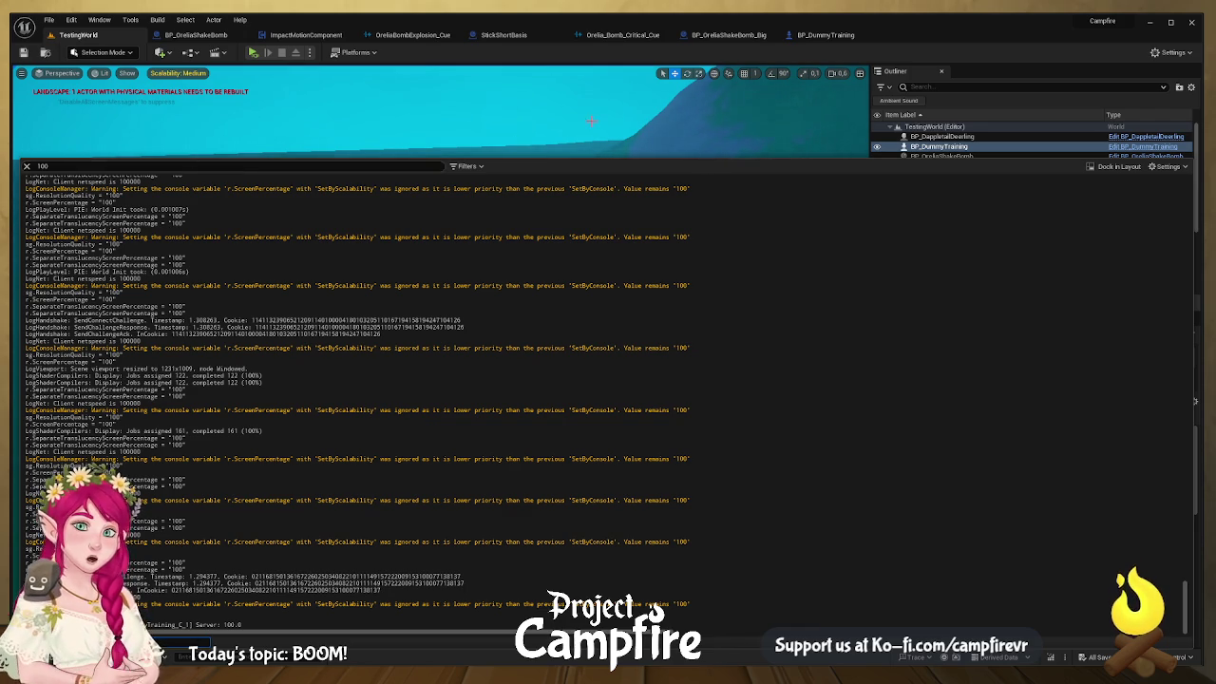
pyautogui.click(188, 160)
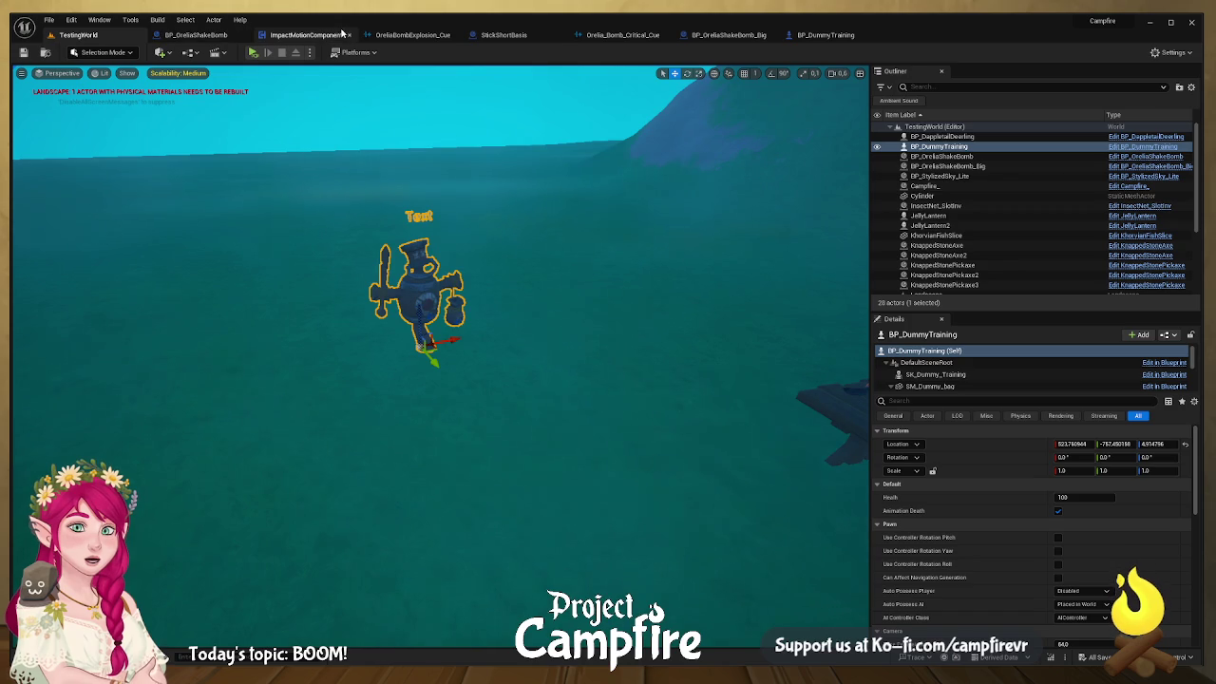
# Step: Show BP_DummyTraining's Event Graph and close all other tabs except TestingWorld
pyautogui.click(216, 39)
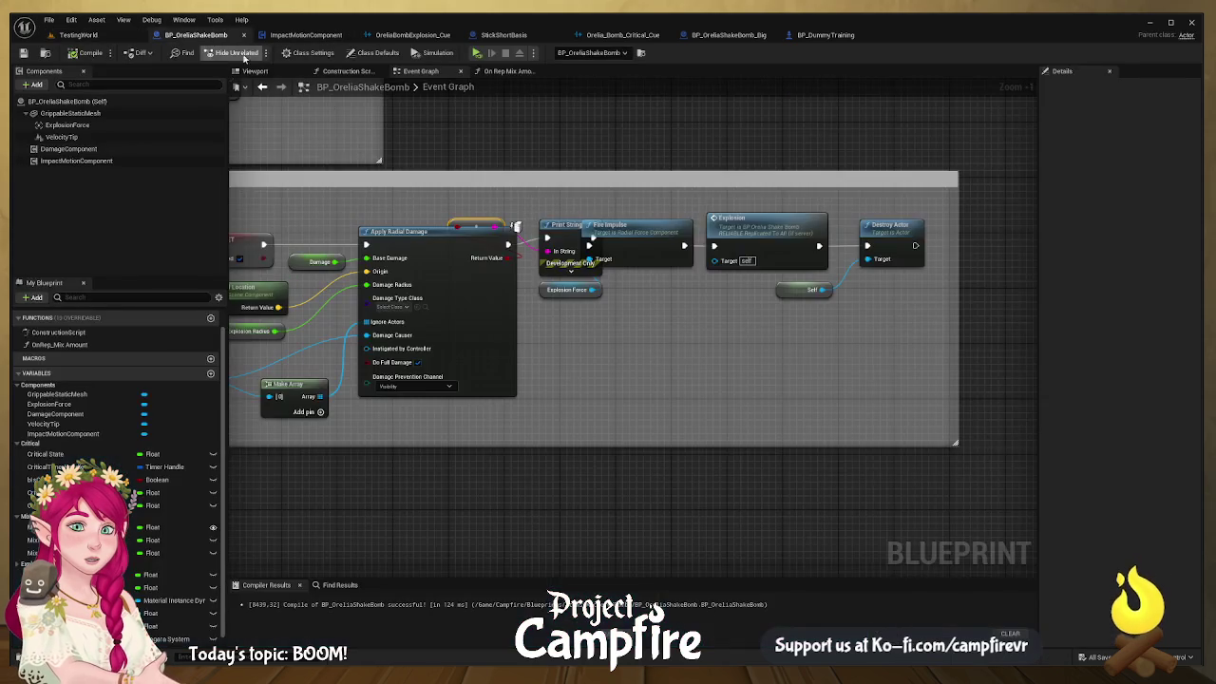
pyautogui.click(825, 36)
pyautogui.click(876, 36)
pyautogui.click(190, 44)
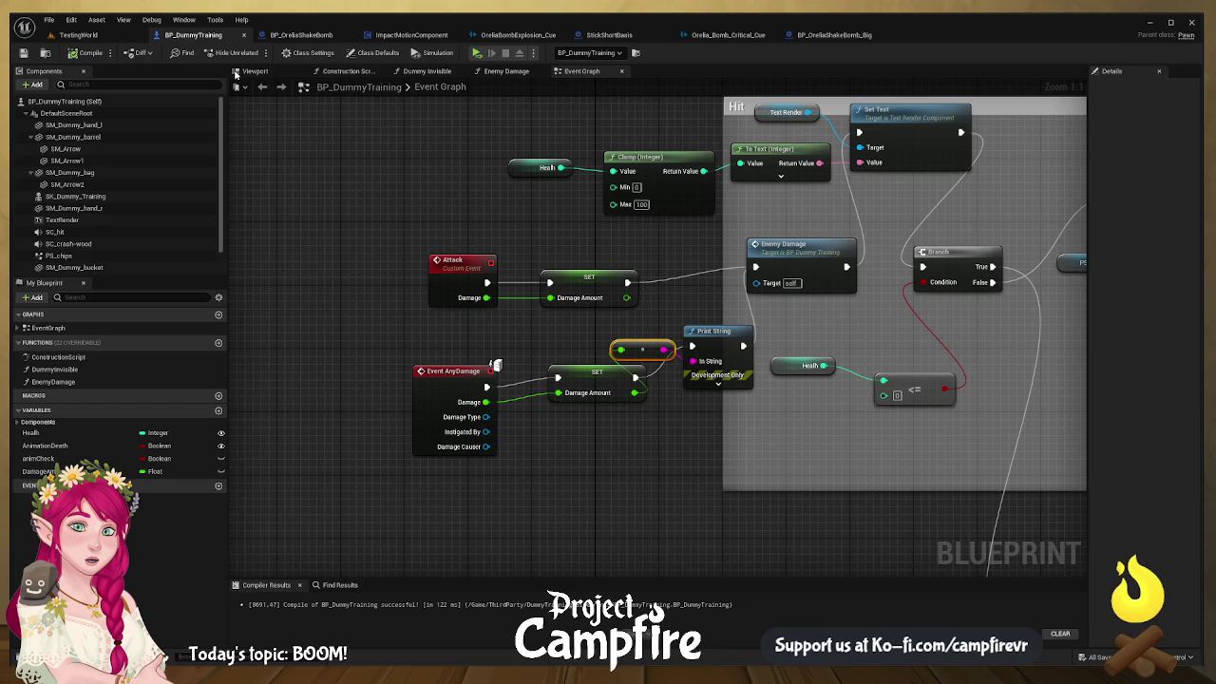
pyautogui.rightClick(226, 38)
pyautogui.click(237, 54)
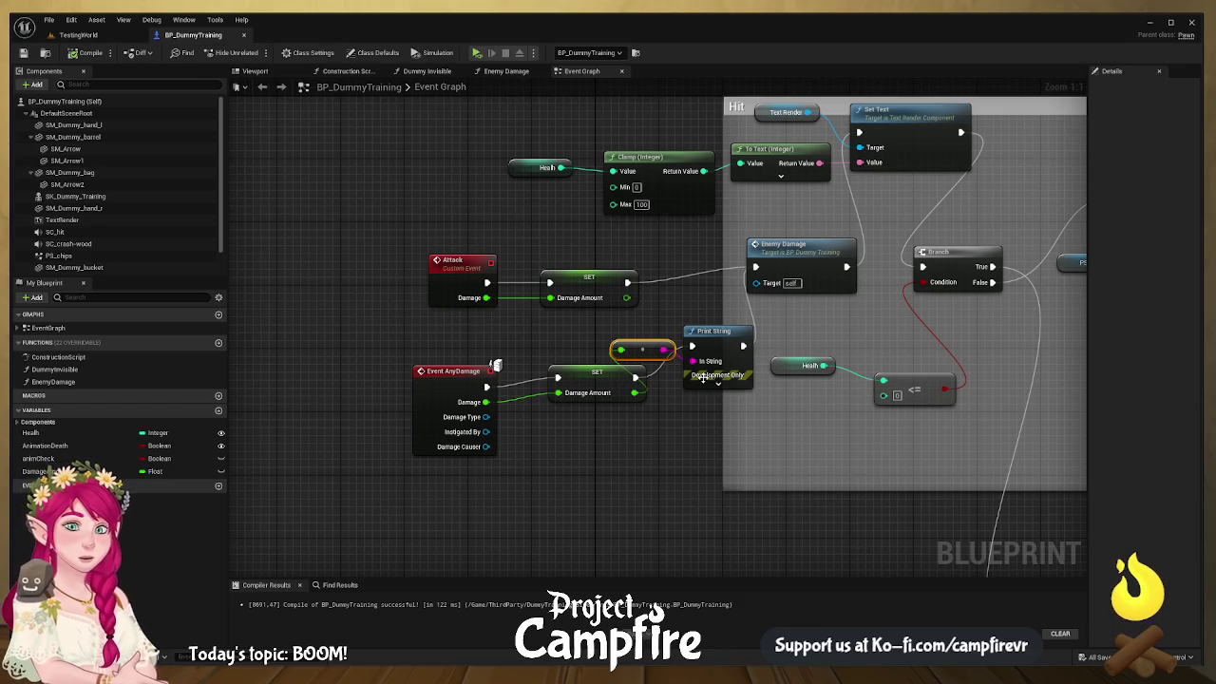
# Step: Delete the Print String and its reroute node, and wire the AnyDamage SET into Enemy Damage
pyautogui.moveTo(719, 420)
pyautogui.mouseDown()
pyautogui.moveTo(616, 336)
pyautogui.moveTo(661, 337)
pyautogui.mouseUp()
pyautogui.press('Delete')
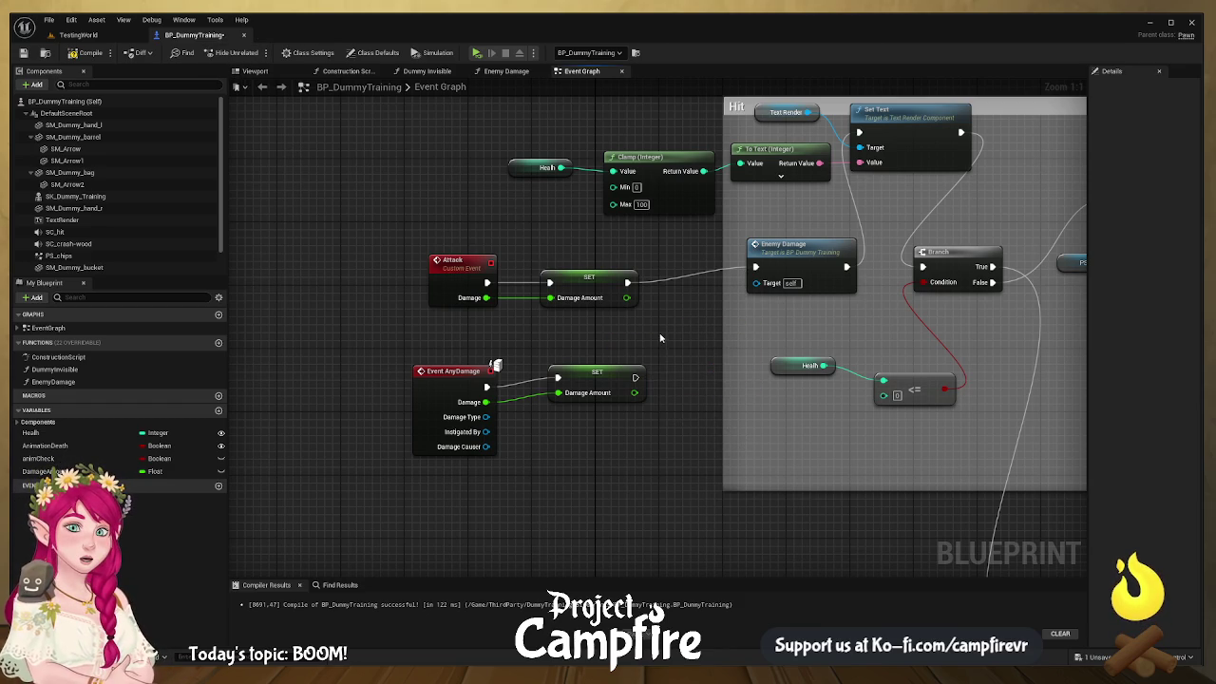
pyautogui.moveTo(635, 378); pyautogui.dragTo(756, 267)
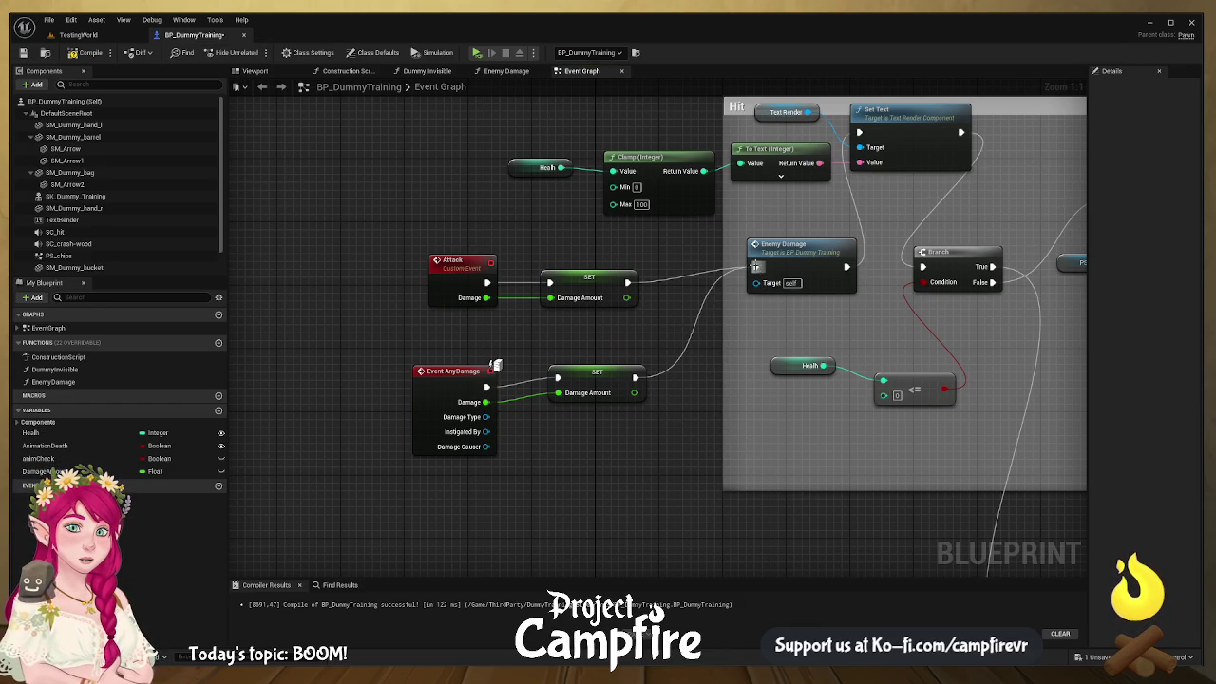
pyautogui.moveTo(731, 338); pyautogui.dragTo(731, 383)
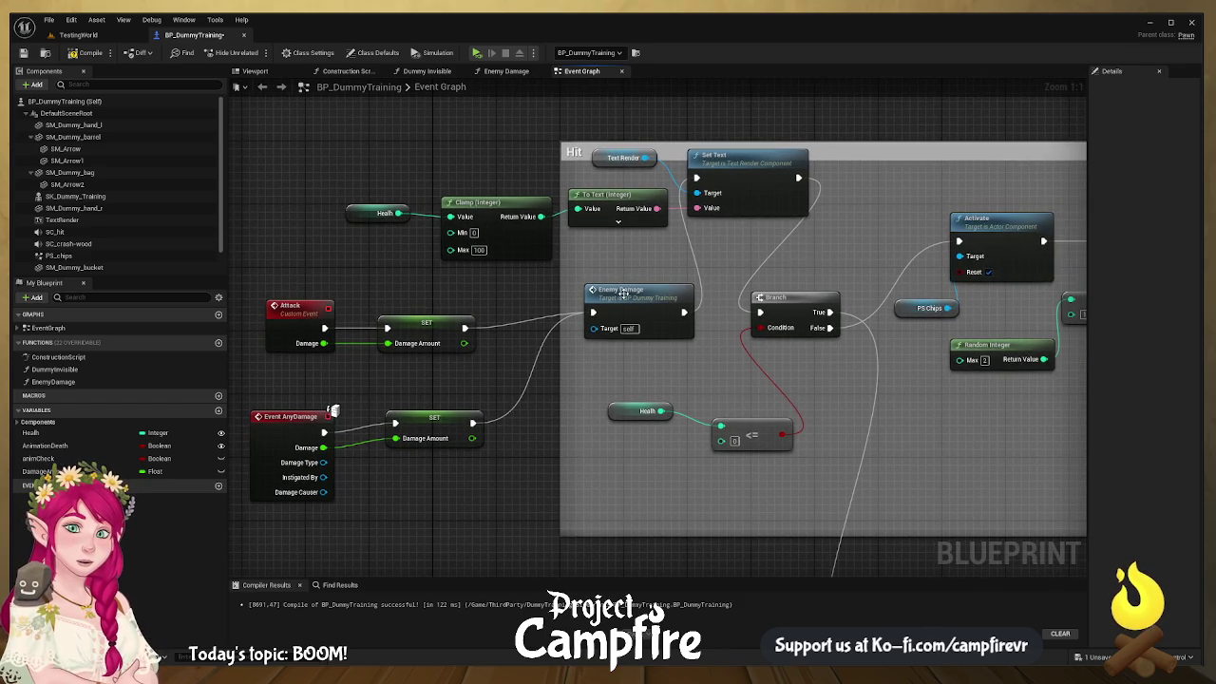
# Step: Open the Enemy Damage function graph, inspect its Play sound and Health nodes, and recompile
pyautogui.doubleClick(624, 299)
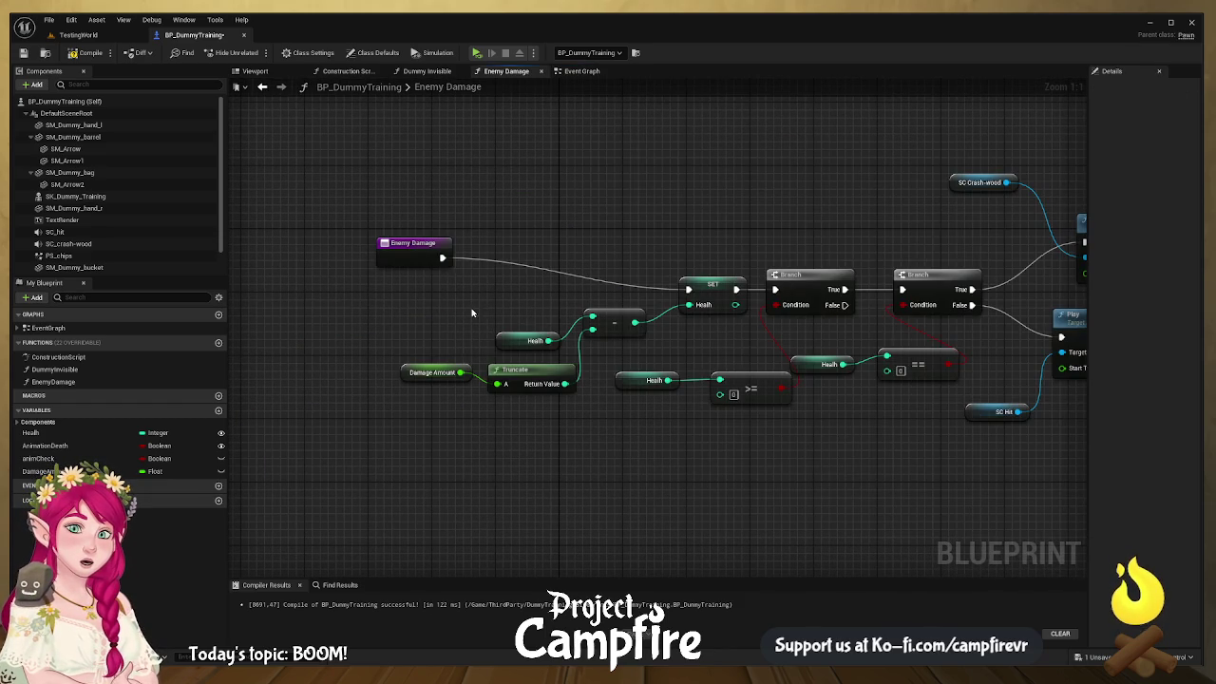
pyautogui.moveTo(646, 287); pyautogui.dragTo(425, 305)
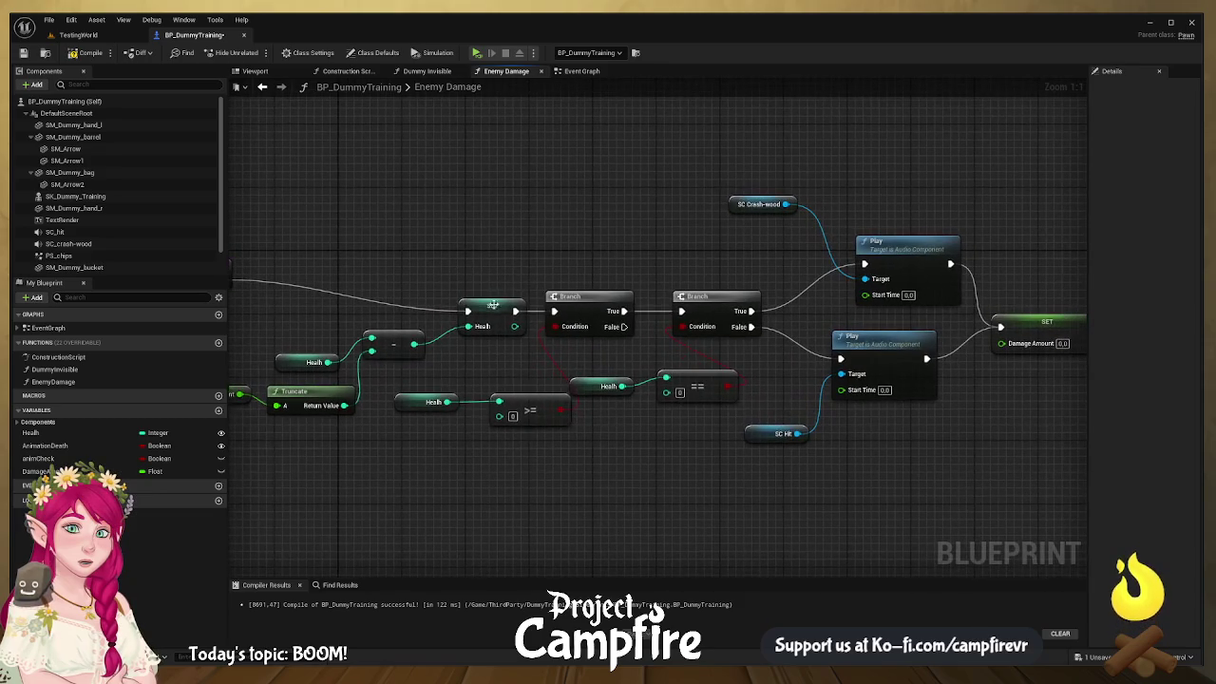
pyautogui.click(889, 256)
pyautogui.click(891, 350)
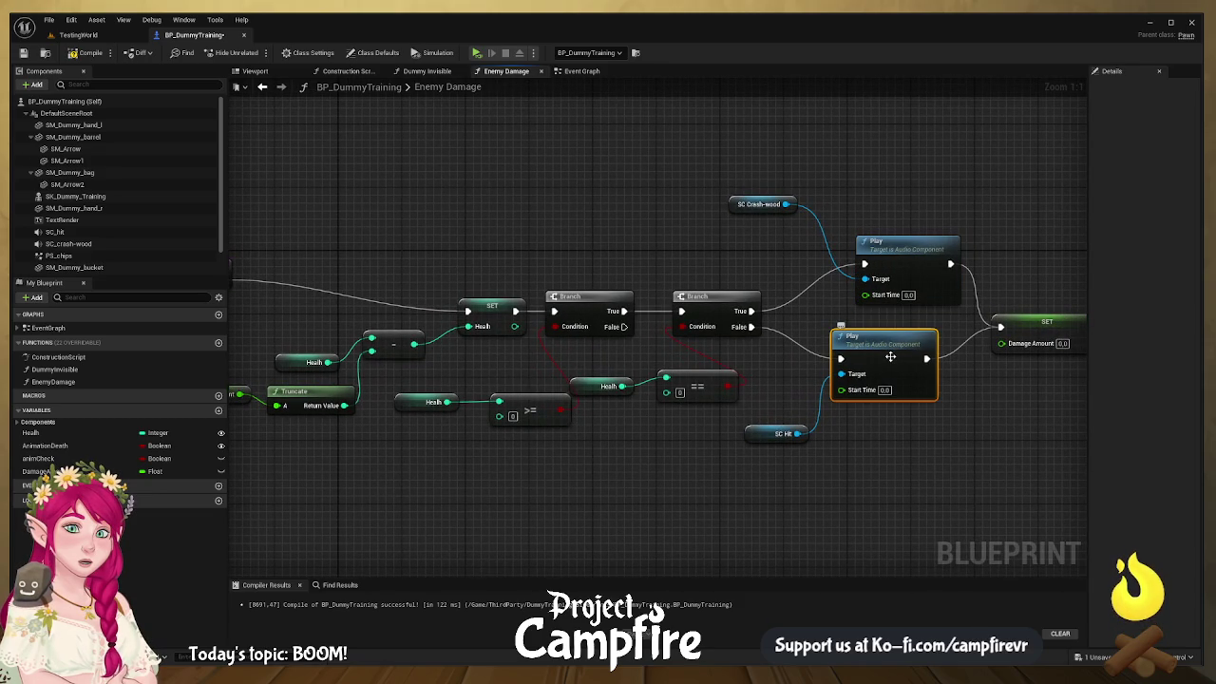
pyautogui.moveTo(582, 411); pyautogui.dragTo(800, 450)
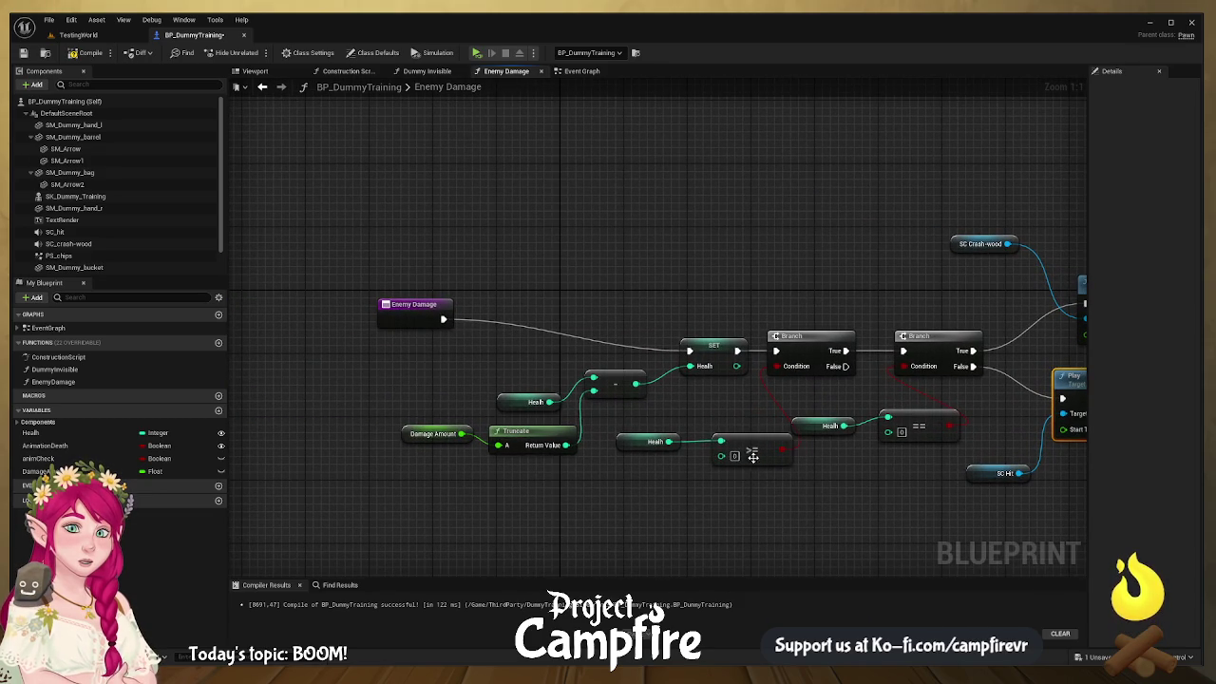
pyautogui.moveTo(741, 505); pyautogui.dragTo(669, 455)
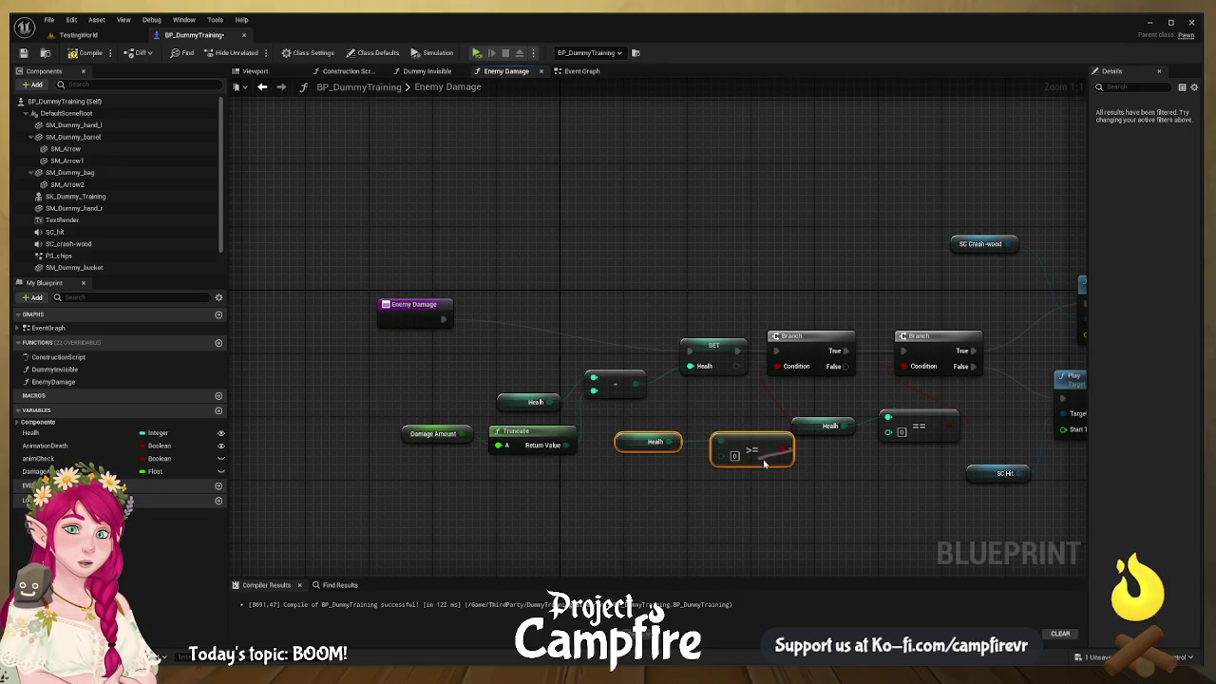
pyautogui.click(722, 500)
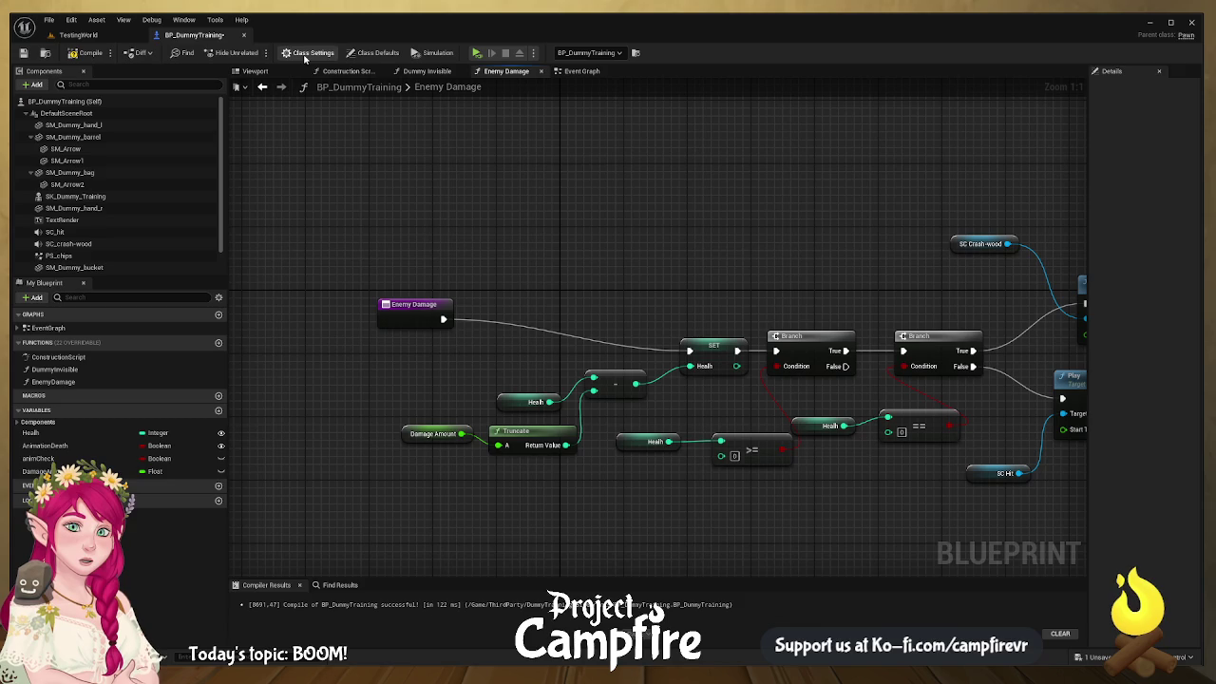
pyautogui.click(89, 55)
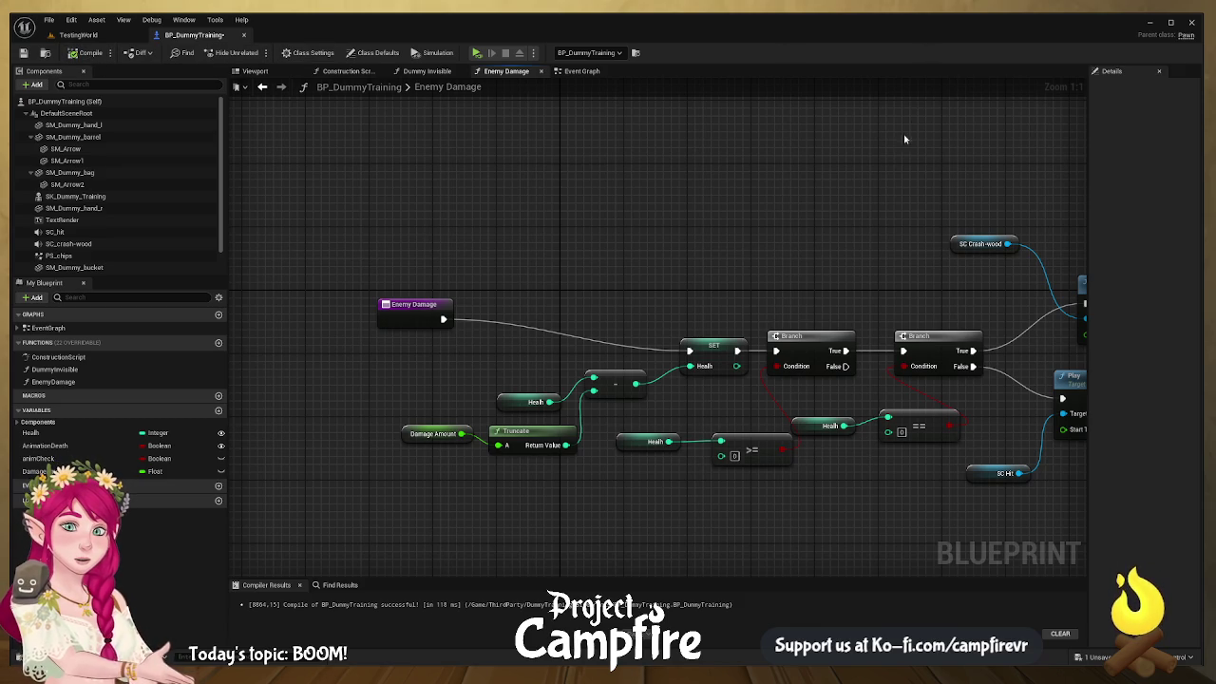
pyautogui.moveTo(915, 165); pyautogui.dragTo(673, 108)
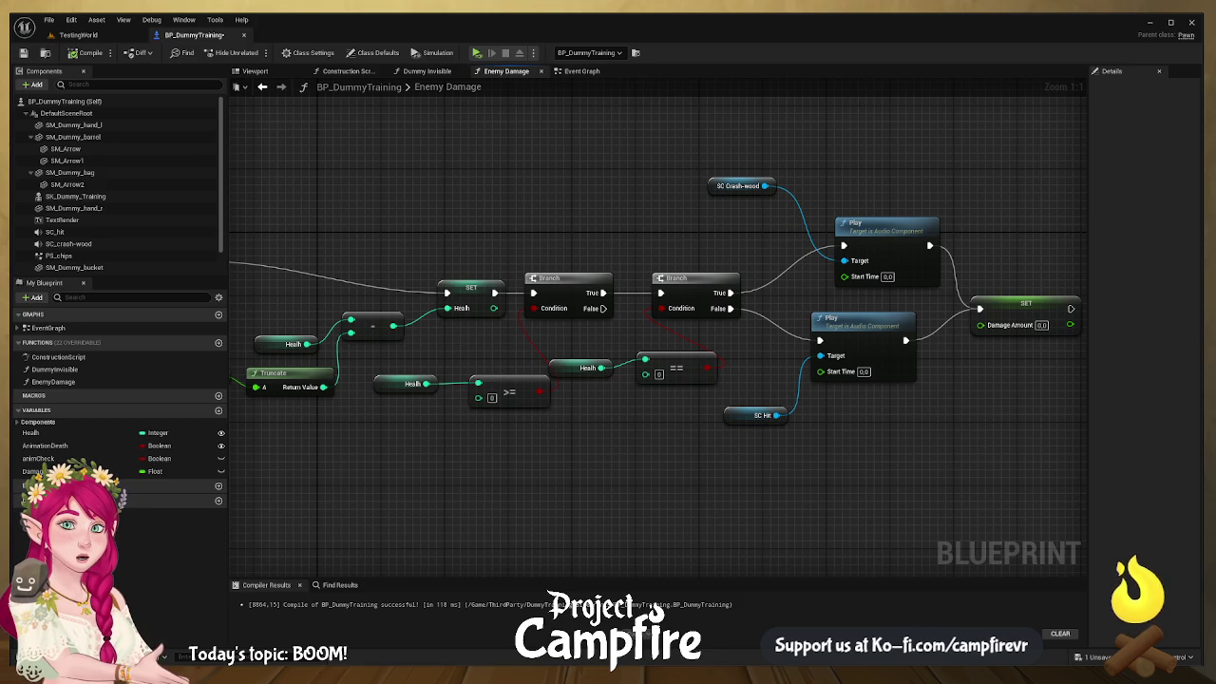
# Step: Move the Damage Amount and Truncate nodes up beside the Health getter
pyautogui.moveTo(499, 163)
pyautogui.mouseDown()
pyautogui.moveTo(720, 151)
pyautogui.moveTo(700, 136)
pyautogui.mouseUp()
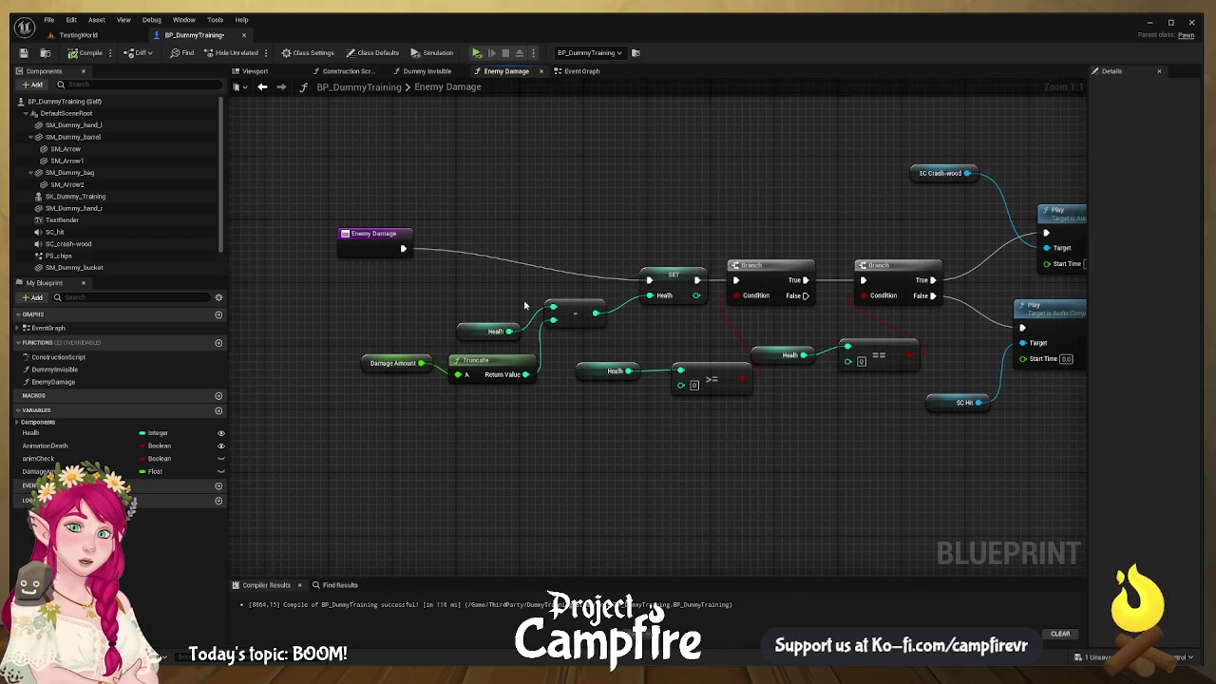
pyautogui.moveTo(523, 215)
pyautogui.mouseDown()
pyautogui.moveTo(675, 317)
pyautogui.moveTo(680, 334)
pyautogui.moveTo(683, 283)
pyautogui.moveTo(568, 250)
pyautogui.mouseUp()
pyautogui.moveTo(454, 438); pyautogui.dragTo(384, 364)
pyautogui.moveTo(484, 355)
pyautogui.mouseDown()
pyautogui.moveTo(266, 258)
pyautogui.moveTo(256, 344)
pyautogui.moveTo(323, 334)
pyautogui.moveTo(349, 278)
pyautogui.moveTo(608, 298)
pyautogui.mouseUp()
pyautogui.moveTo(610, 415); pyautogui.dragTo(465, 347)
pyautogui.moveTo(601, 365); pyautogui.dragTo(613, 338)
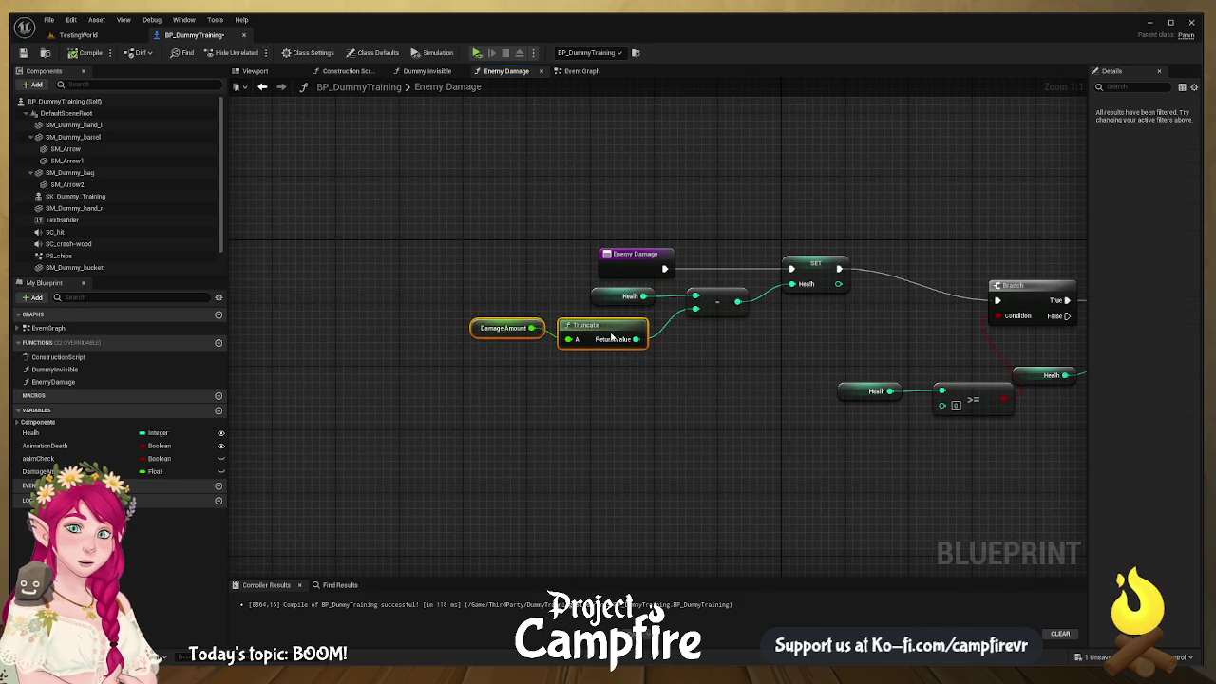
# Step: Tidy SET Health, the first Branch, the >= node and their Health getters closer together
pyautogui.moveTo(752, 342); pyautogui.dragTo(452, 325)
pyautogui.click(496, 250)
pyautogui.moveTo(736, 280); pyautogui.dragTo(641, 249)
pyautogui.moveTo(702, 428); pyautogui.dragTo(502, 353)
pyautogui.moveTo(748, 356)
pyautogui.mouseDown()
pyautogui.moveTo(589, 332)
pyautogui.moveTo(667, 357)
pyautogui.mouseUp()
pyautogui.click(638, 308)
pyautogui.moveTo(574, 356)
pyautogui.mouseDown()
pyautogui.moveTo(571, 291)
pyautogui.moveTo(546, 304)
pyautogui.mouseUp()
pyautogui.moveTo(418, 356); pyautogui.dragTo(420, 333)
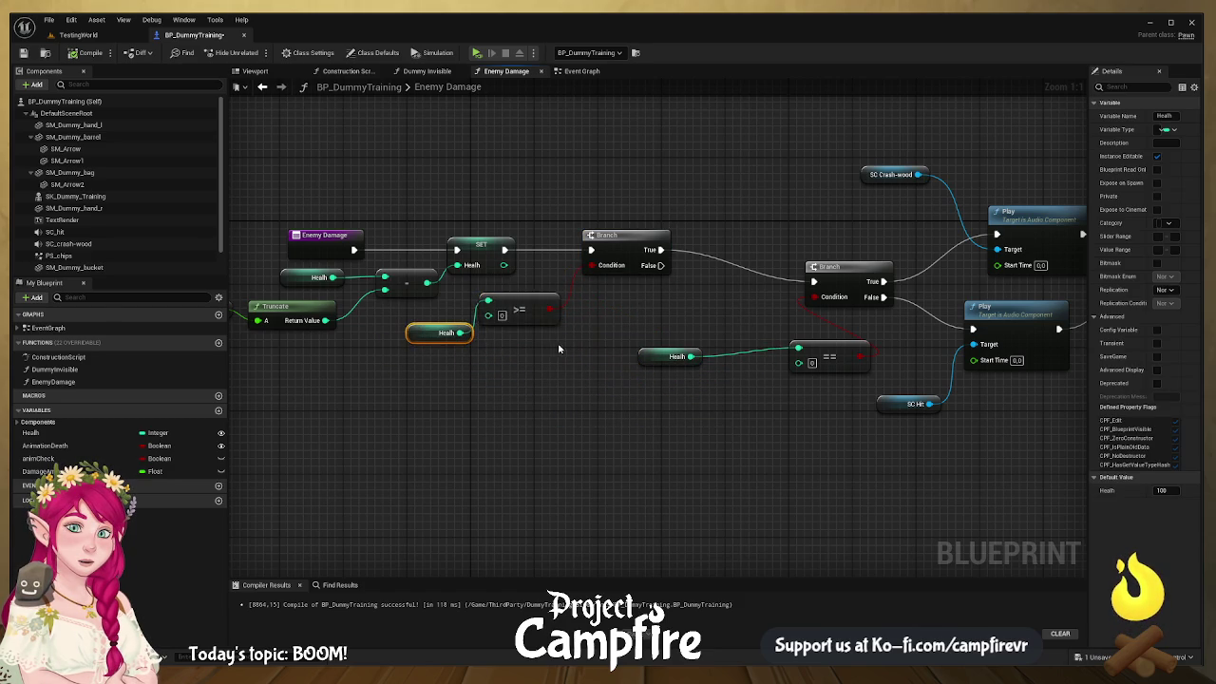
# Step: Move the second Branch, its Health getter and the == node up-left
pyautogui.moveTo(572, 333); pyautogui.dragTo(385, 318)
pyautogui.moveTo(660, 248); pyautogui.dragTo(596, 212)
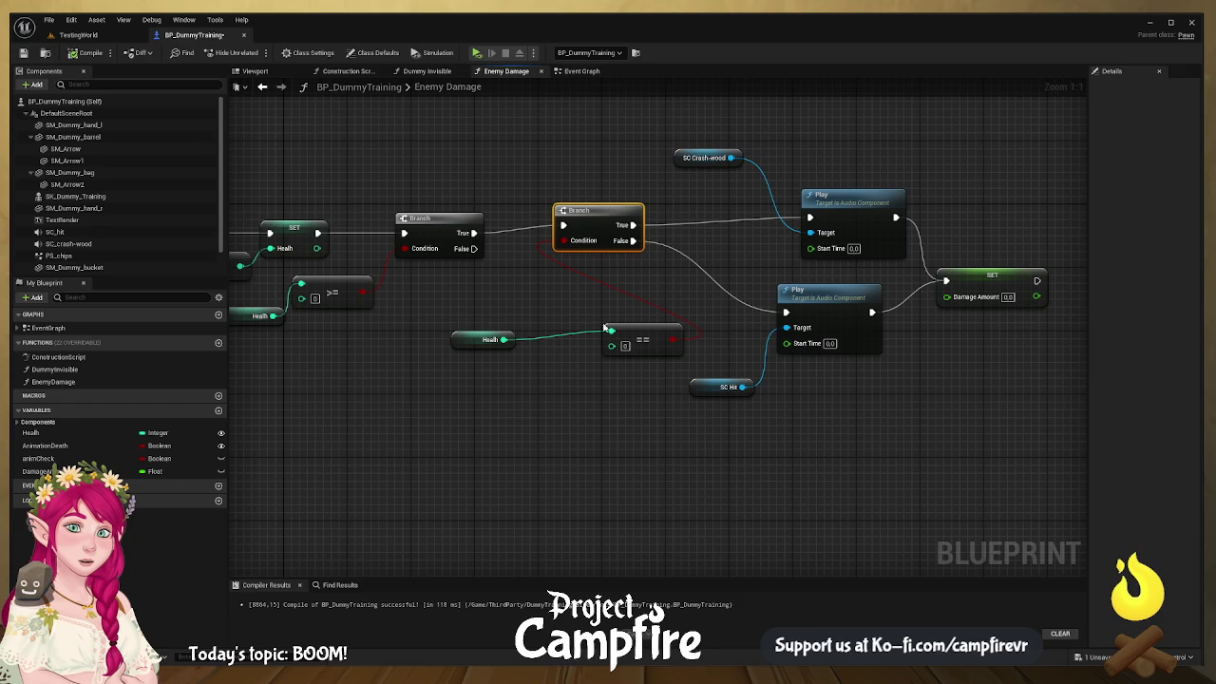
pyautogui.moveTo(463, 339); pyautogui.dragTo(534, 332)
pyautogui.keyDown('ctrl'); pyautogui.click(644, 338); pyautogui.keyUp('ctrl')
pyautogui.moveTo(645, 337); pyautogui.dragTo(534, 321)
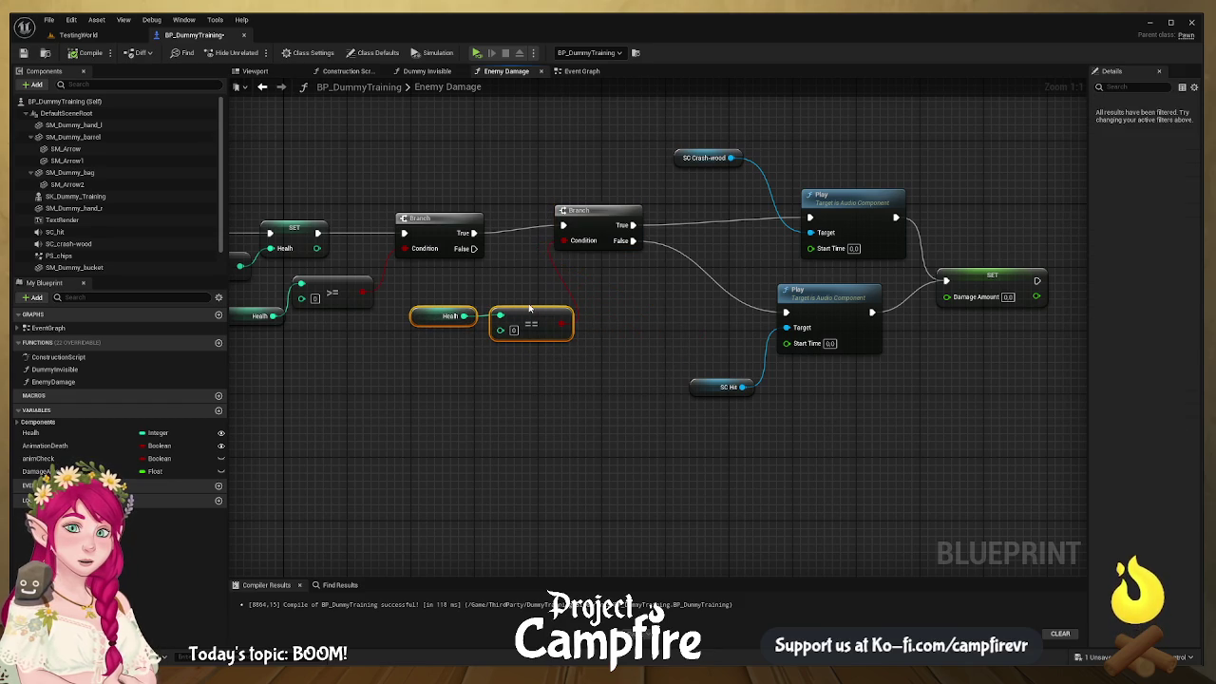
pyautogui.click(542, 336)
pyautogui.moveTo(542, 335)
pyautogui.mouseDown()
pyautogui.moveTo(546, 396)
pyautogui.moveTo(675, 390)
pyautogui.mouseUp()
# Step: Shift the Enemy Damage entry and the Health, subtract, Truncate and Damage Amount nodes left
pyautogui.moveTo(580, 351); pyautogui.dragTo(716, 369)
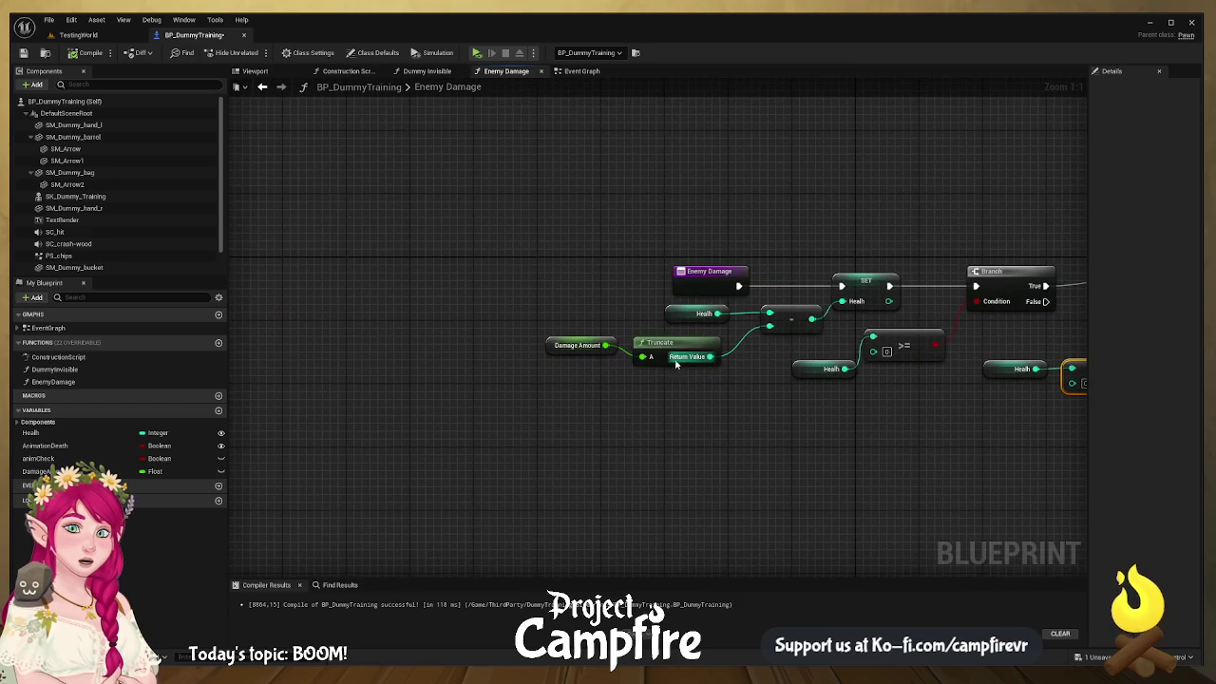
pyautogui.moveTo(699, 279); pyautogui.dragTo(536, 279)
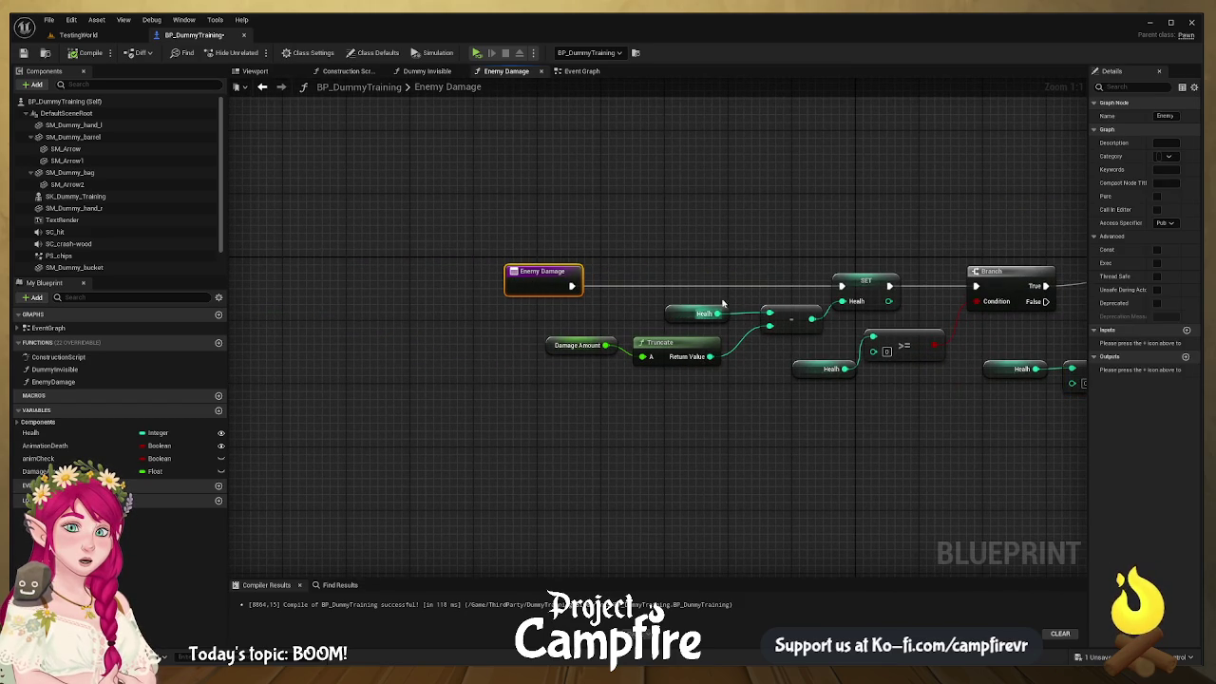
pyautogui.moveTo(639, 247); pyautogui.dragTo(795, 357)
pyautogui.keyDown('shift'); pyautogui.click(580, 345); pyautogui.keyUp('shift')
pyautogui.moveTo(817, 317)
pyautogui.mouseDown()
pyautogui.moveTo(645, 325)
pyautogui.moveTo(749, 297)
pyautogui.mouseUp()
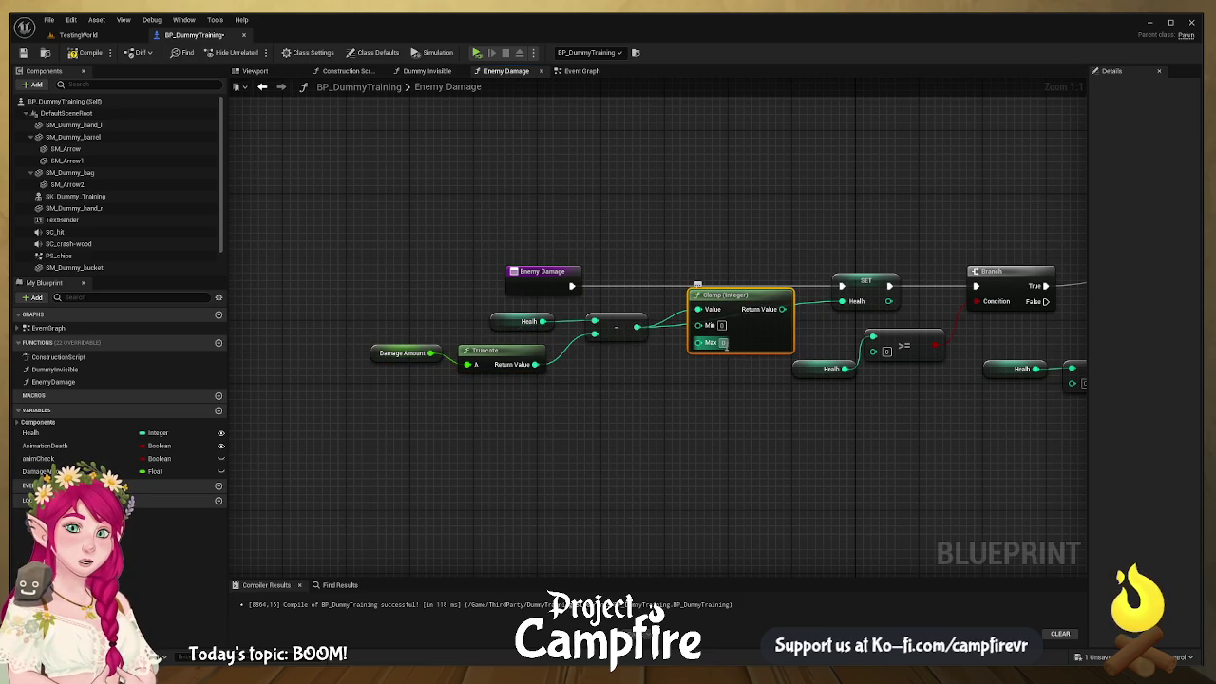
# Step: Wire the Clamp Return Value into SET Health and set the Clamp Max to 100
pyautogui.moveTo(781, 308); pyautogui.dragTo(843, 300)
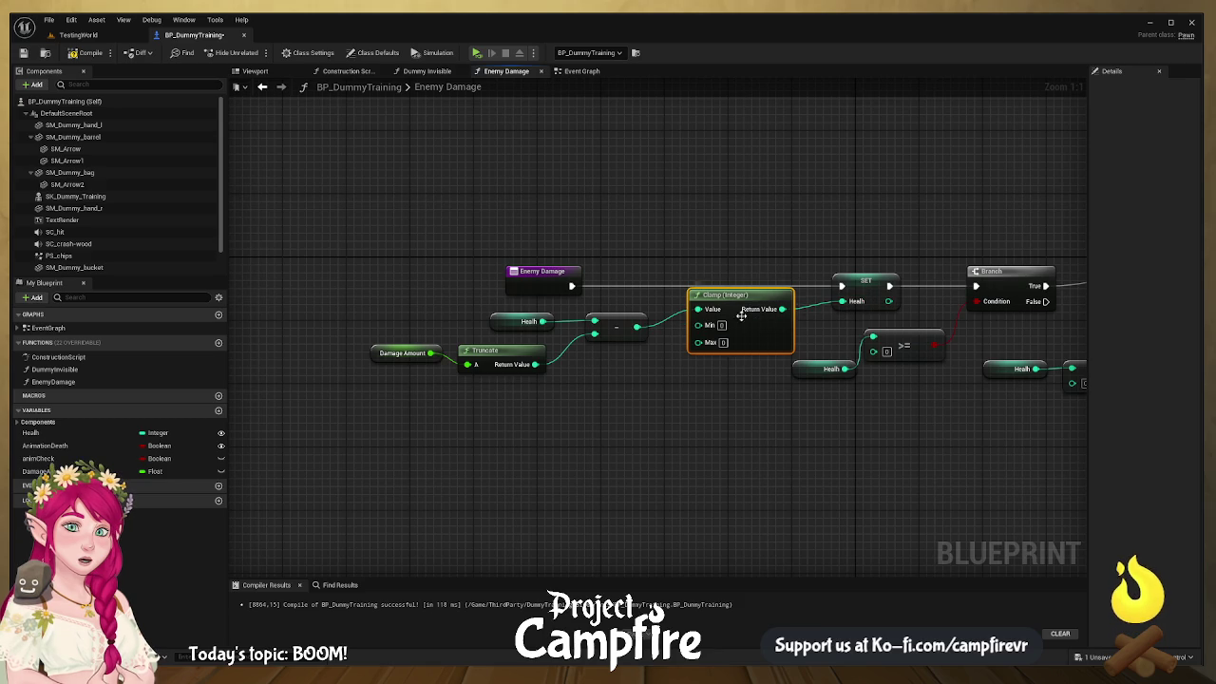
pyautogui.click(808, 369)
pyautogui.click(722, 342)
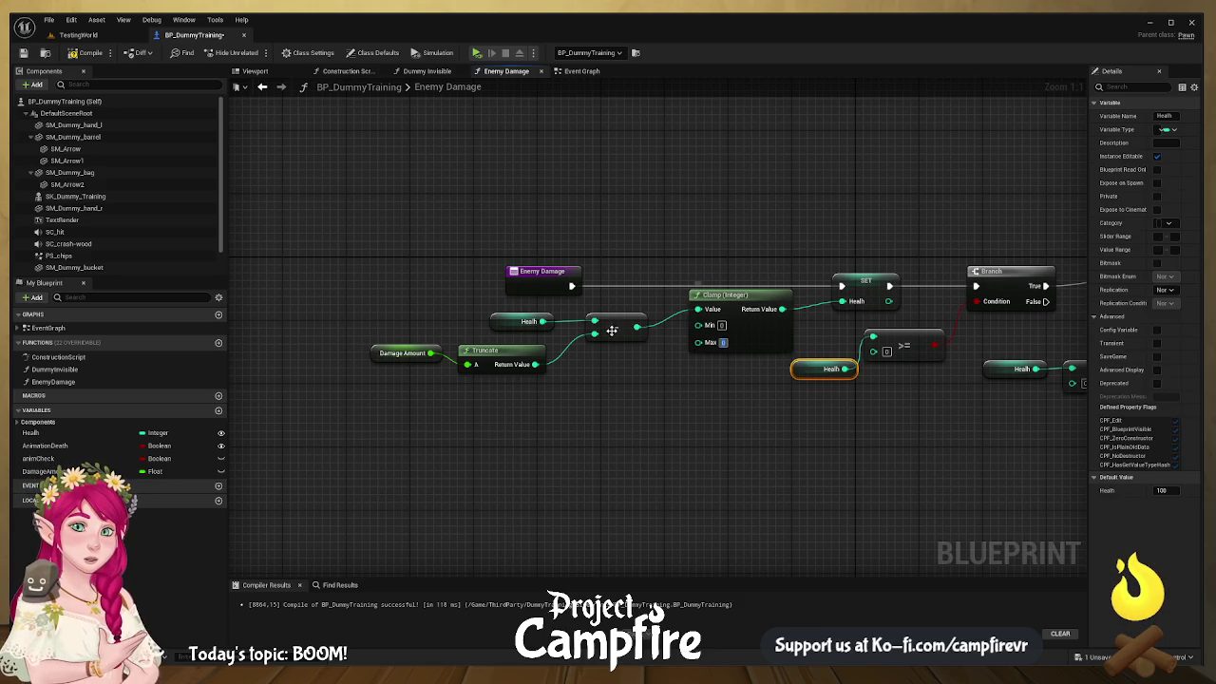
pyautogui.moveTo(542, 321); pyautogui.dragTo(723, 347)
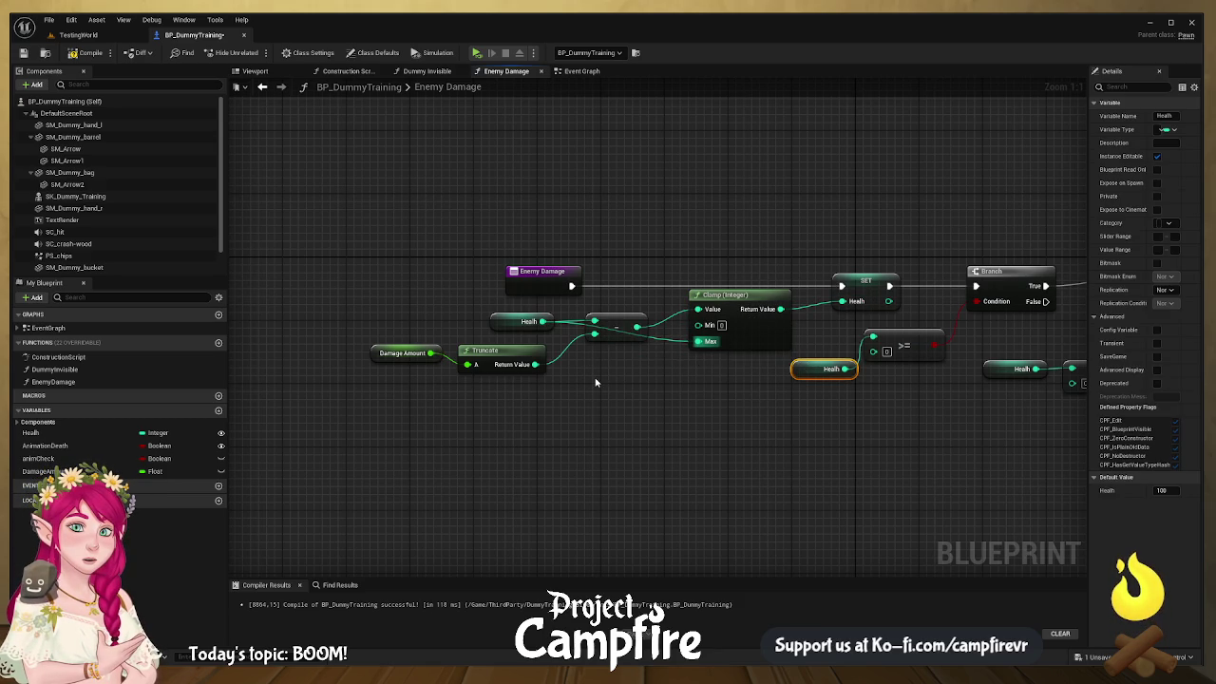
pyautogui.keyDown('alt'); pyautogui.click(666, 337); pyautogui.keyUp('alt')
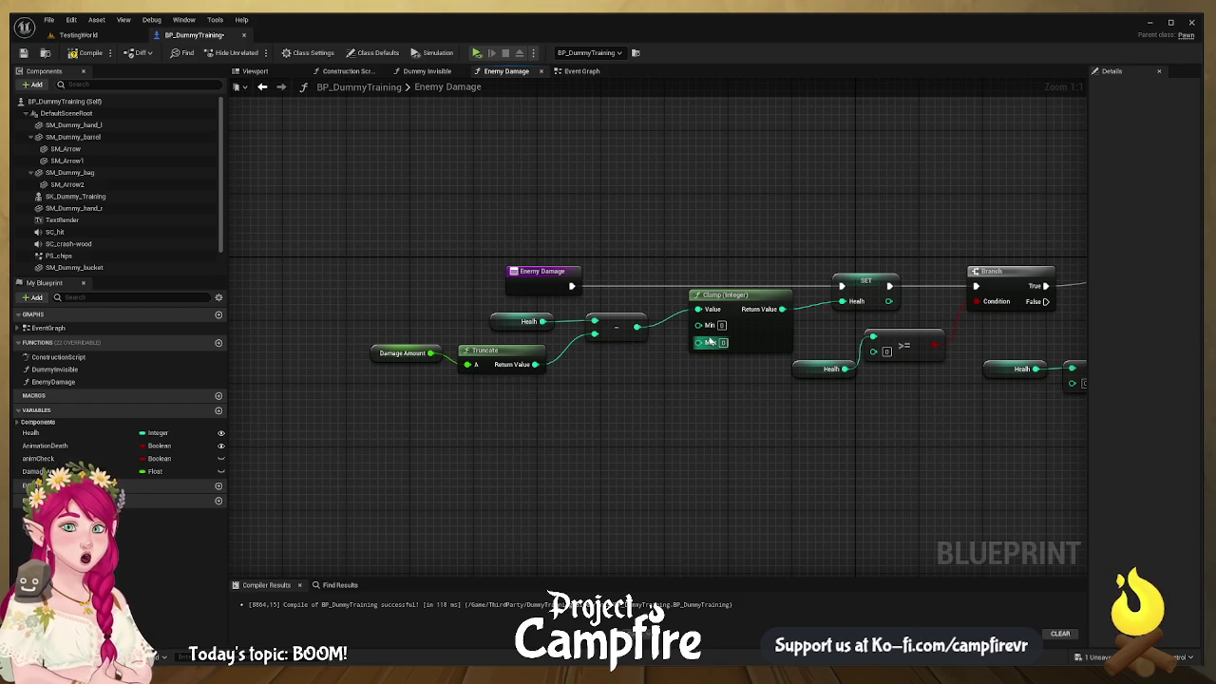
pyautogui.write('00')
pyautogui.press('Home')
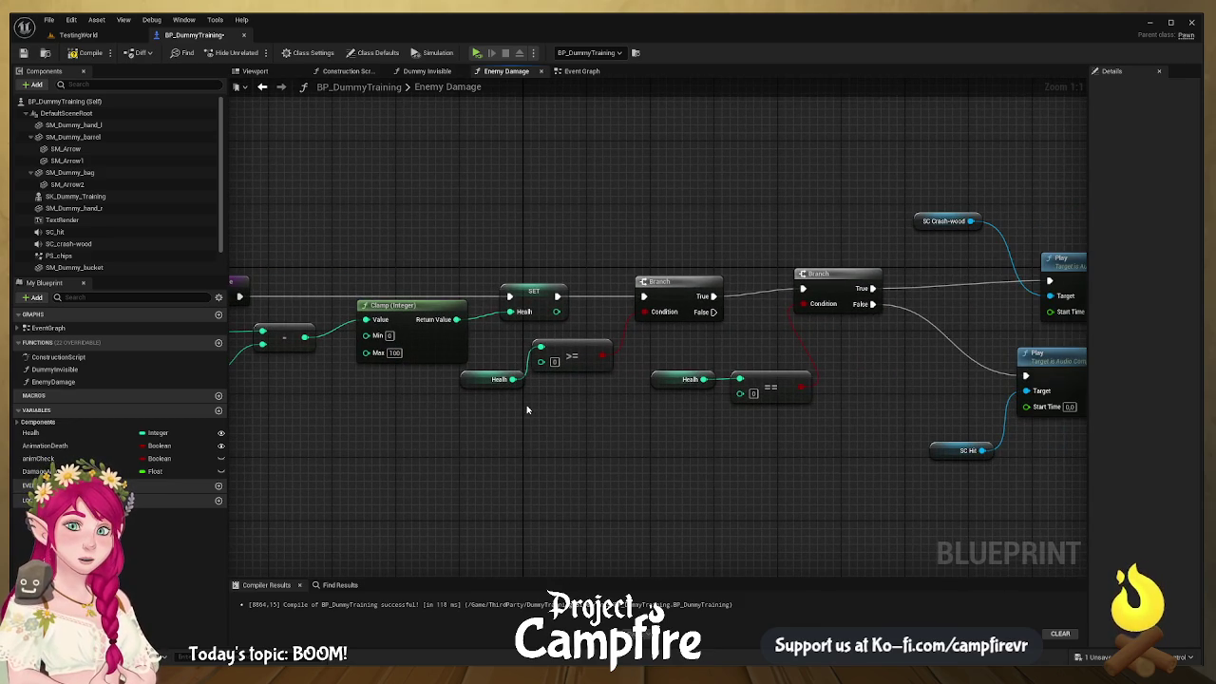
# Step: Delete the redundant >= comparison together with its Health getter
pyautogui.moveTo(847, 282); pyautogui.dragTo(830, 289)
pyautogui.moveTo(665, 411)
pyautogui.mouseDown()
pyautogui.moveTo(747, 413)
pyautogui.moveTo(753, 376)
pyautogui.moveTo(680, 409)
pyautogui.mouseUp()
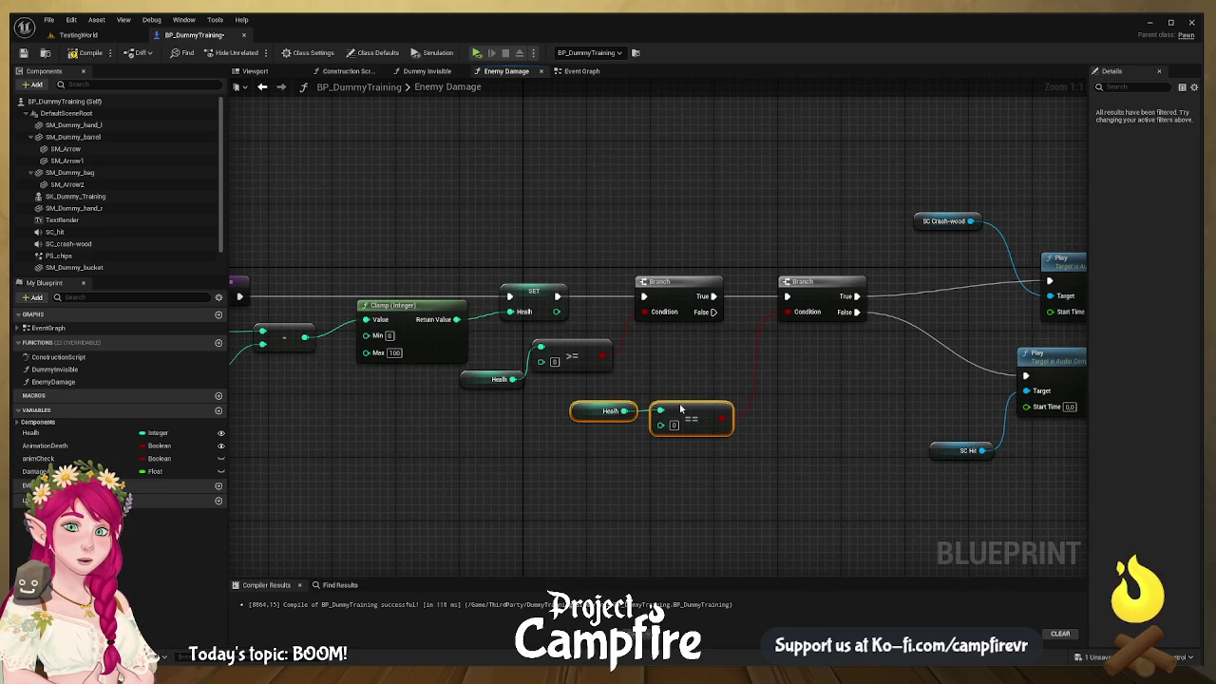
pyautogui.moveTo(619, 380); pyautogui.dragTo(659, 405)
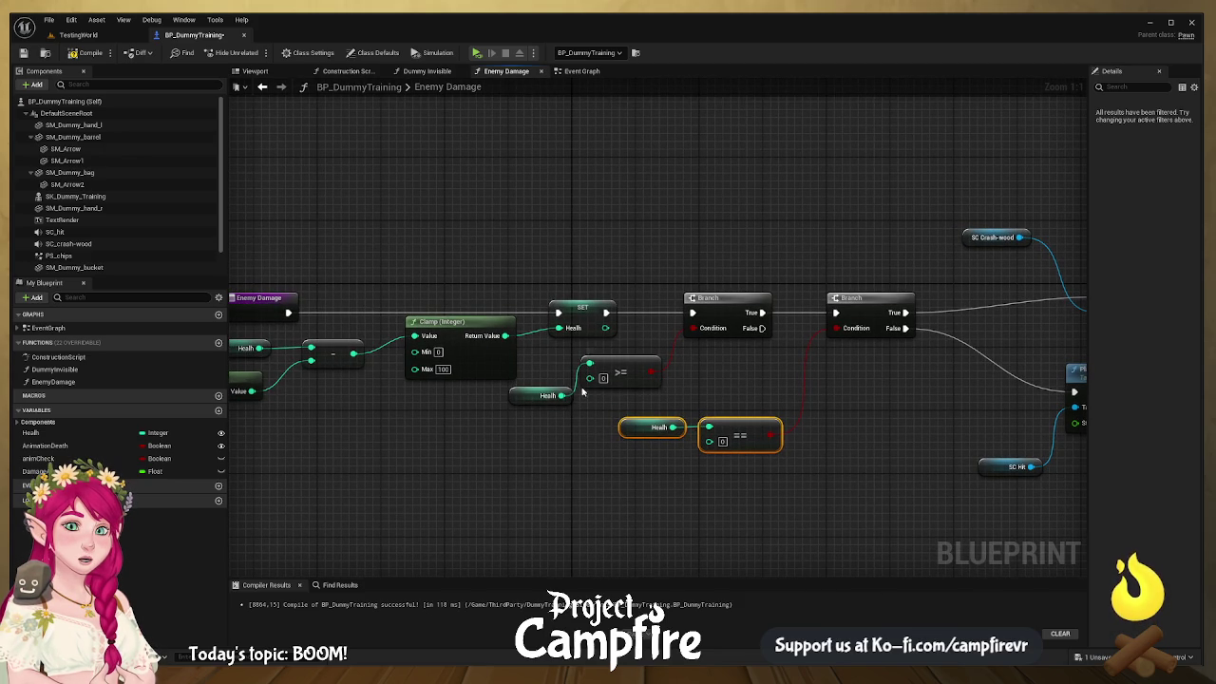
pyautogui.moveTo(742, 369); pyautogui.dragTo(689, 352)
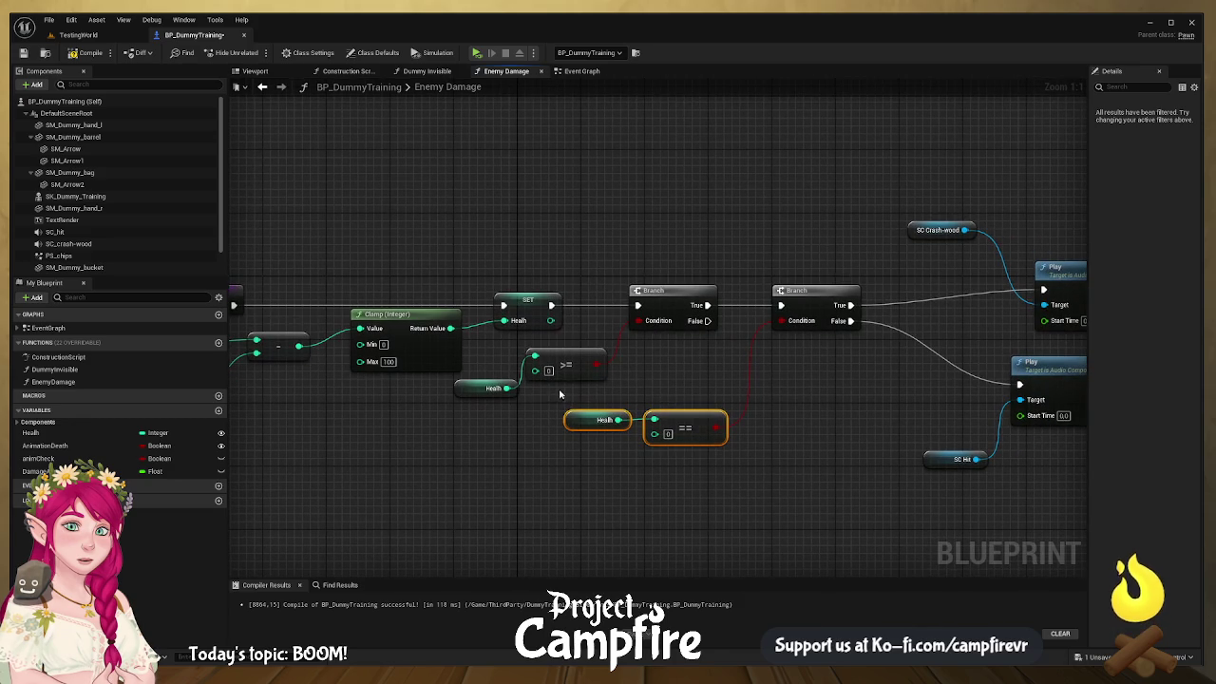
pyautogui.moveTo(590, 390); pyautogui.dragTo(500, 373)
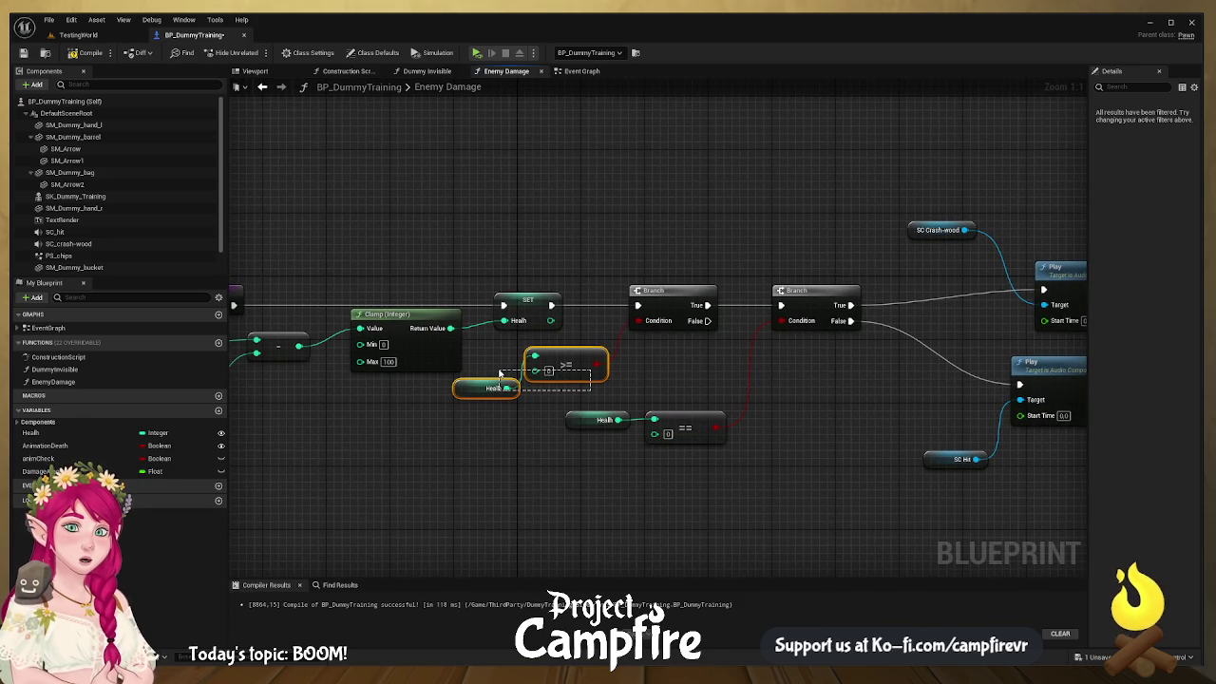
pyautogui.press('Delete')
# Step: Delete the first Branch, close the gap, and wire SET Health into the remaining Branch
pyautogui.click(665, 291)
pyautogui.press('Delete')
pyautogui.moveTo(527, 301)
pyautogui.mouseDown()
pyautogui.moveTo(679, 285)
pyautogui.moveTo(612, 312)
pyautogui.moveTo(564, 313)
pyautogui.moveTo(781, 305)
pyautogui.mouseUp()
pyautogui.moveTo(830, 291); pyautogui.dragTo(796, 292)
# Step: Move the Health == 0 check and its Branch up beside SET Health
pyautogui.moveTo(745, 475); pyautogui.dragTo(599, 409)
pyautogui.moveTo(703, 418); pyautogui.dragTo(590, 401)
pyautogui.moveTo(777, 321); pyautogui.dragTo(641, 321)
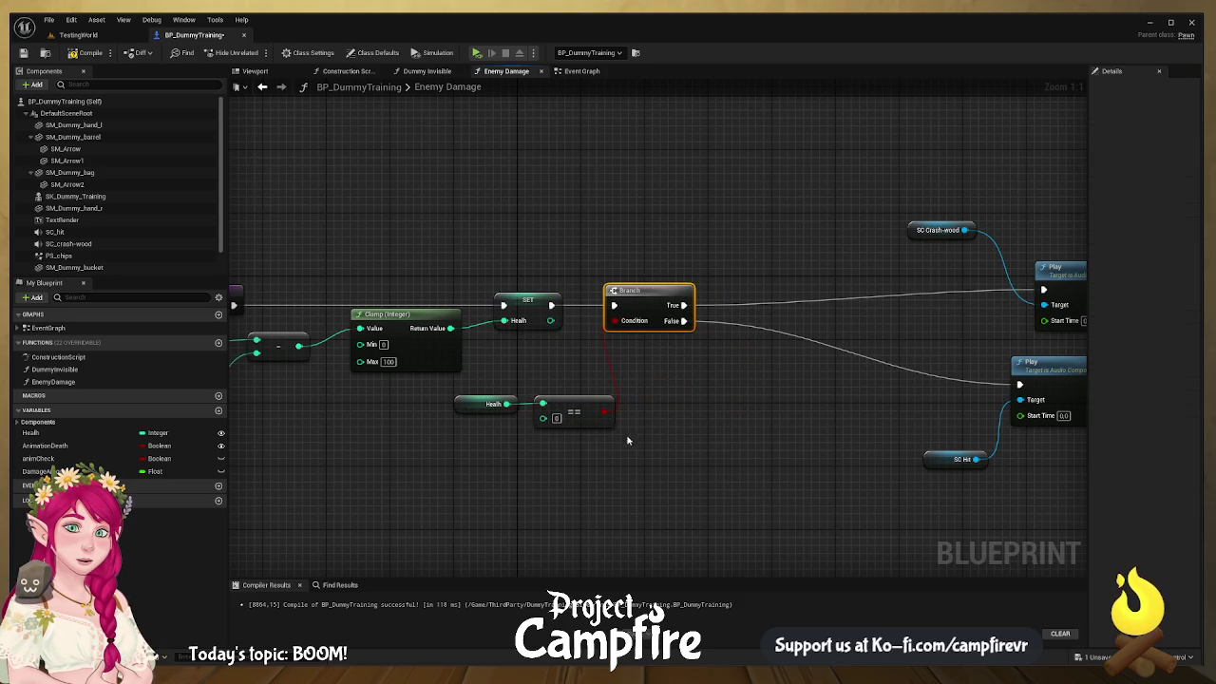
pyautogui.moveTo(617, 446); pyautogui.dragTo(475, 389)
pyautogui.moveTo(568, 400); pyautogui.dragTo(491, 400)
pyautogui.moveTo(707, 378); pyautogui.dragTo(409, 380)
# Step: Shift the sound, Play and SET Damage Amount nodes left beside the Branch
pyautogui.moveTo(602, 186)
pyautogui.mouseDown()
pyautogui.moveTo(680, 261)
pyautogui.moveTo(1002, 474)
pyautogui.mouseUp()
pyautogui.moveTo(934, 363); pyautogui.dragTo(632, 345)
pyautogui.moveTo(691, 399)
pyautogui.mouseDown()
pyautogui.moveTo(1125, 383)
pyautogui.moveTo(909, 369)
pyautogui.mouseUp()
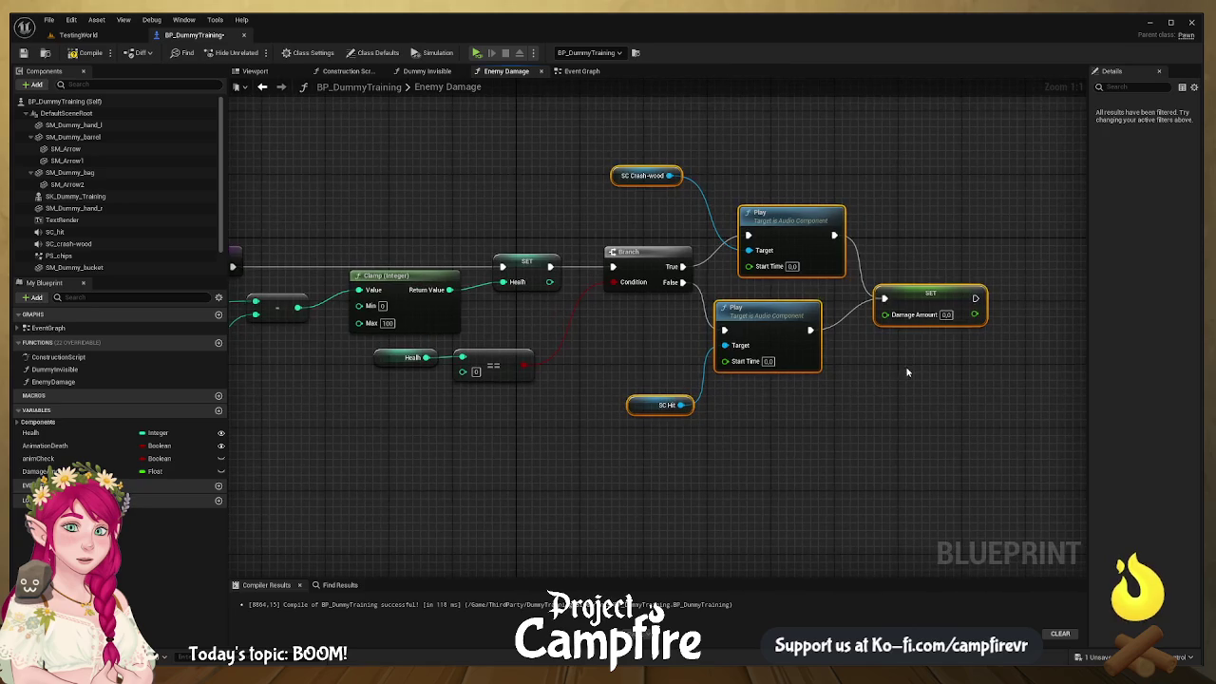
pyautogui.click(916, 319)
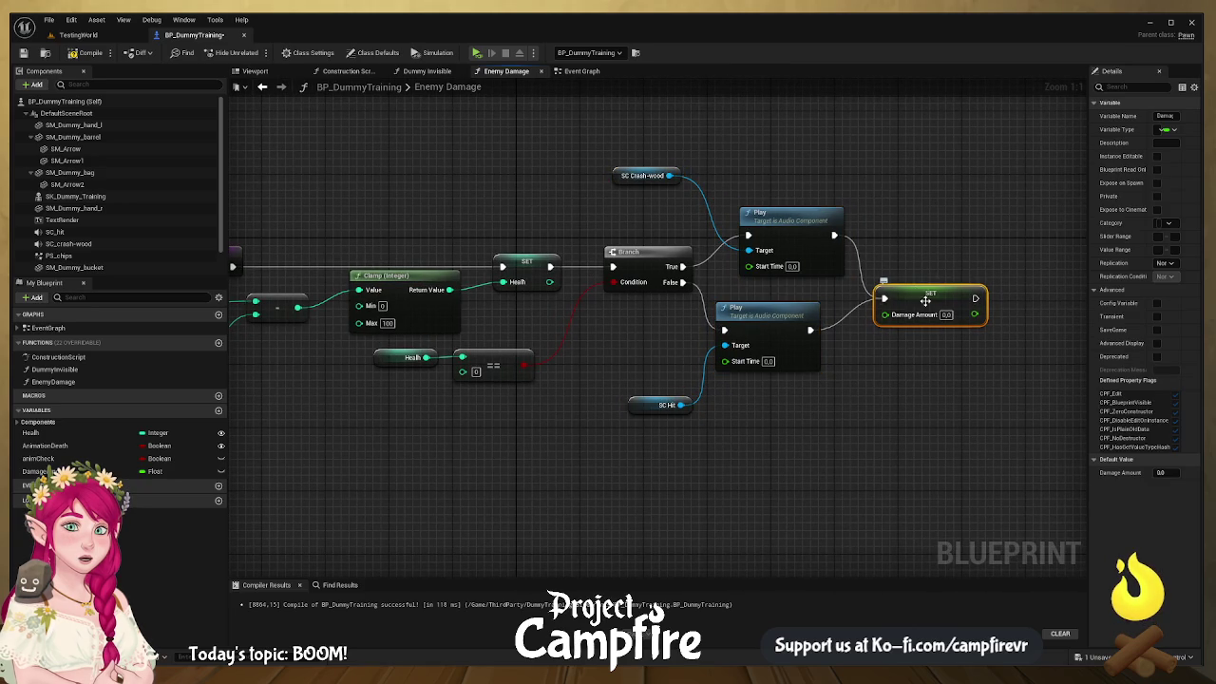
pyautogui.moveTo(806, 316); pyautogui.dragTo(987, 313)
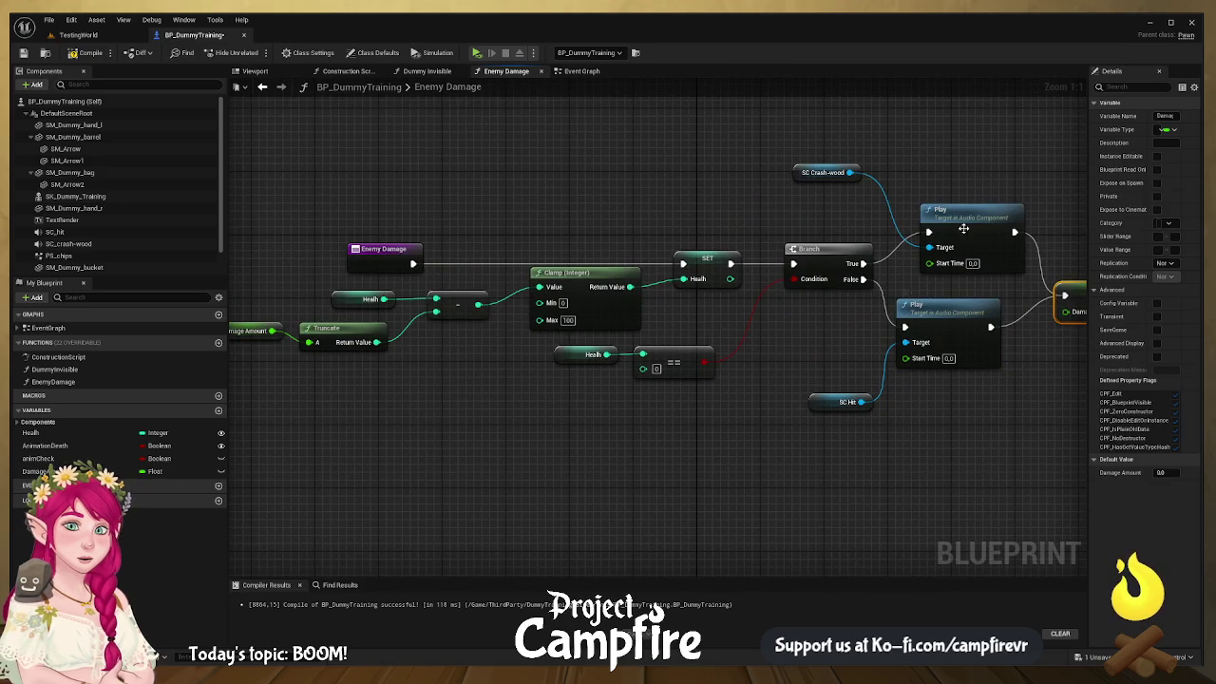
pyautogui.moveTo(989, 219); pyautogui.dragTo(963, 219)
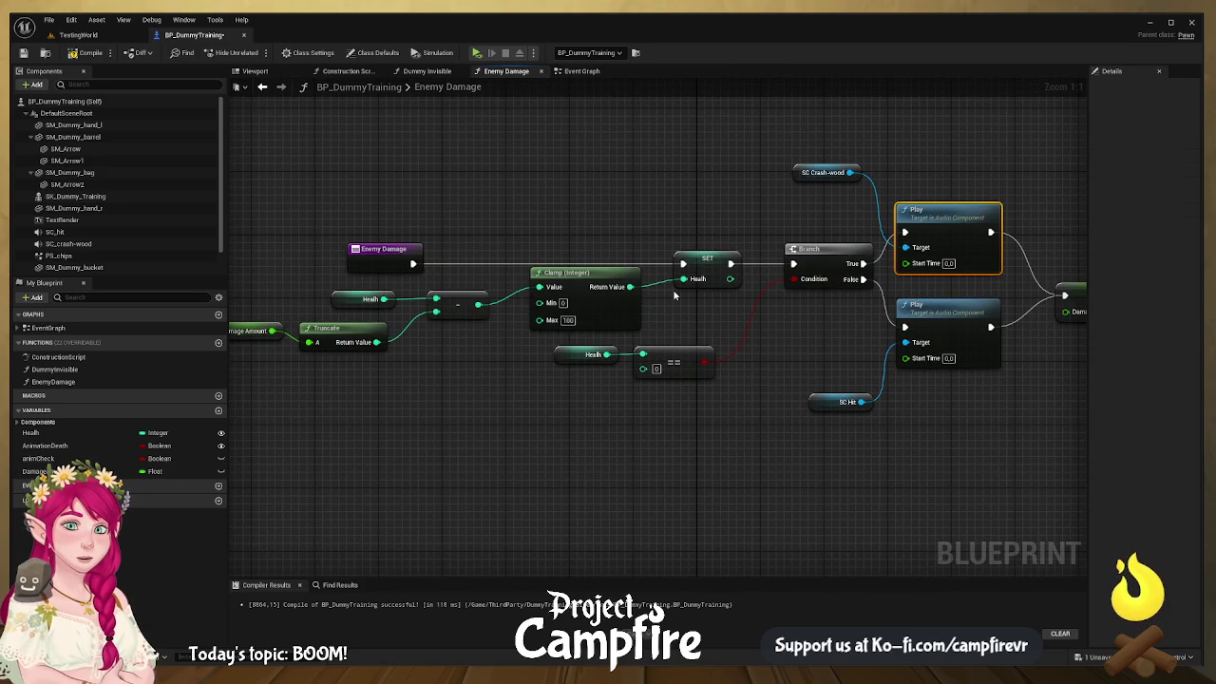
# Step: Compile BP_DummyTraining, close the Construction Script and Dummy Invisible graphs, and show the Event Graph
pyautogui.click(84, 52)
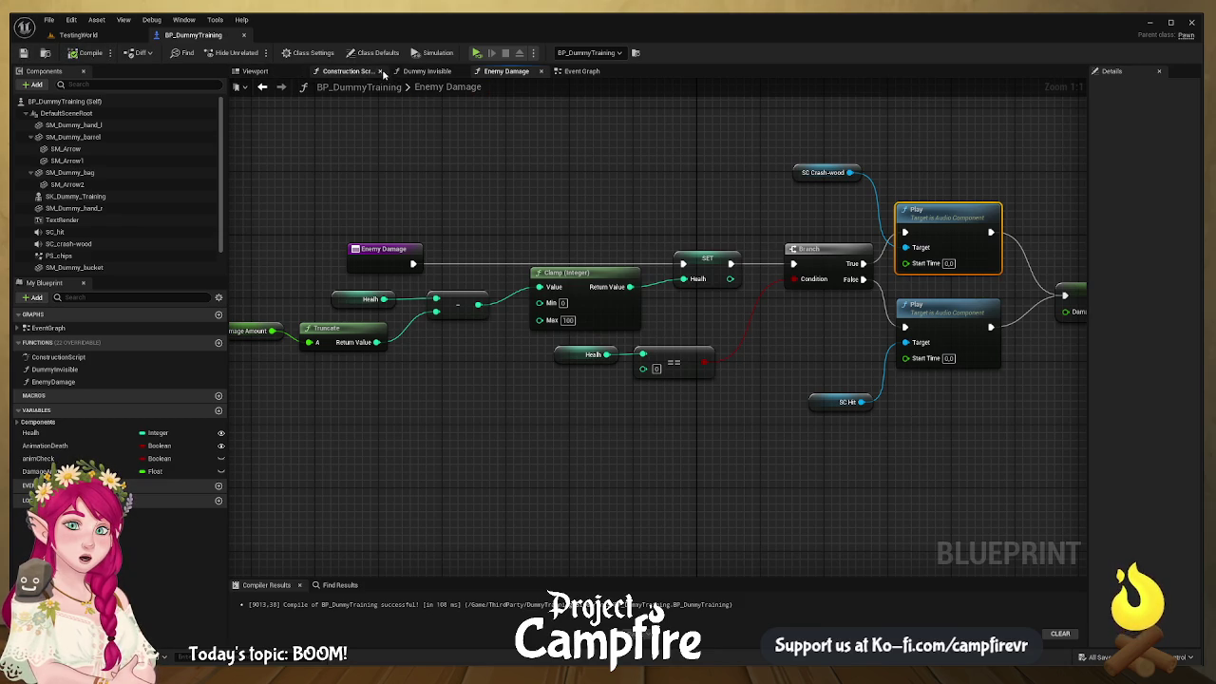
pyautogui.click(369, 76)
pyautogui.click(381, 72)
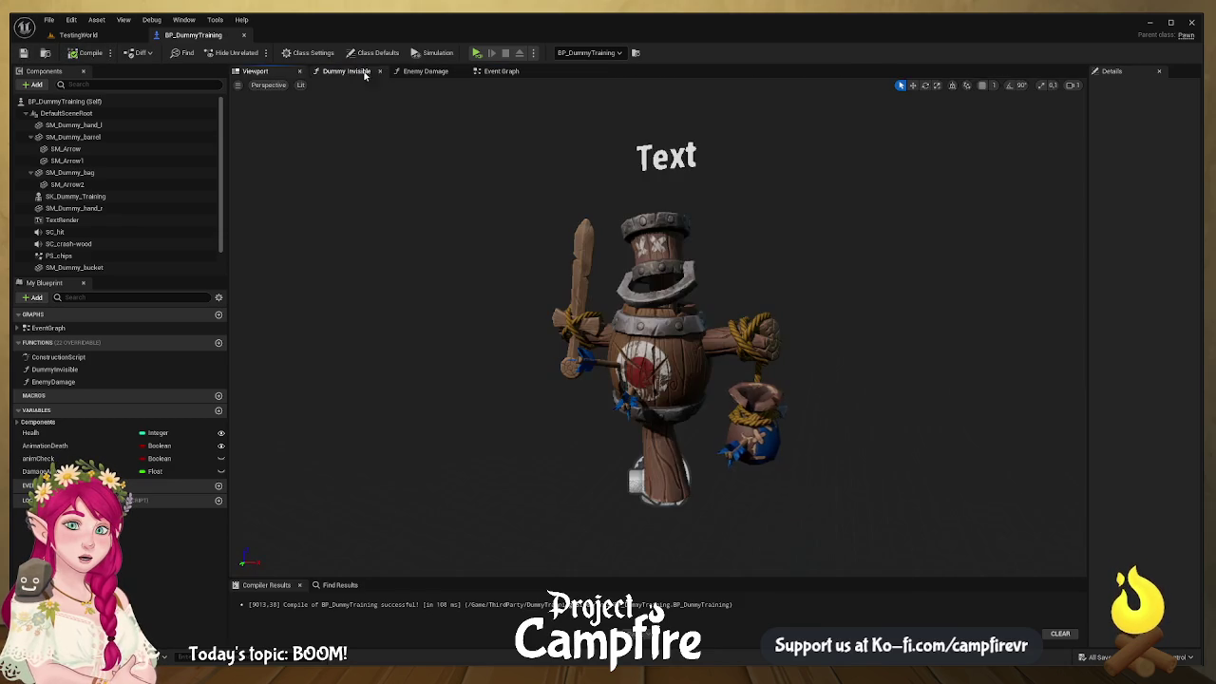
pyautogui.click(349, 73)
pyautogui.click(378, 72)
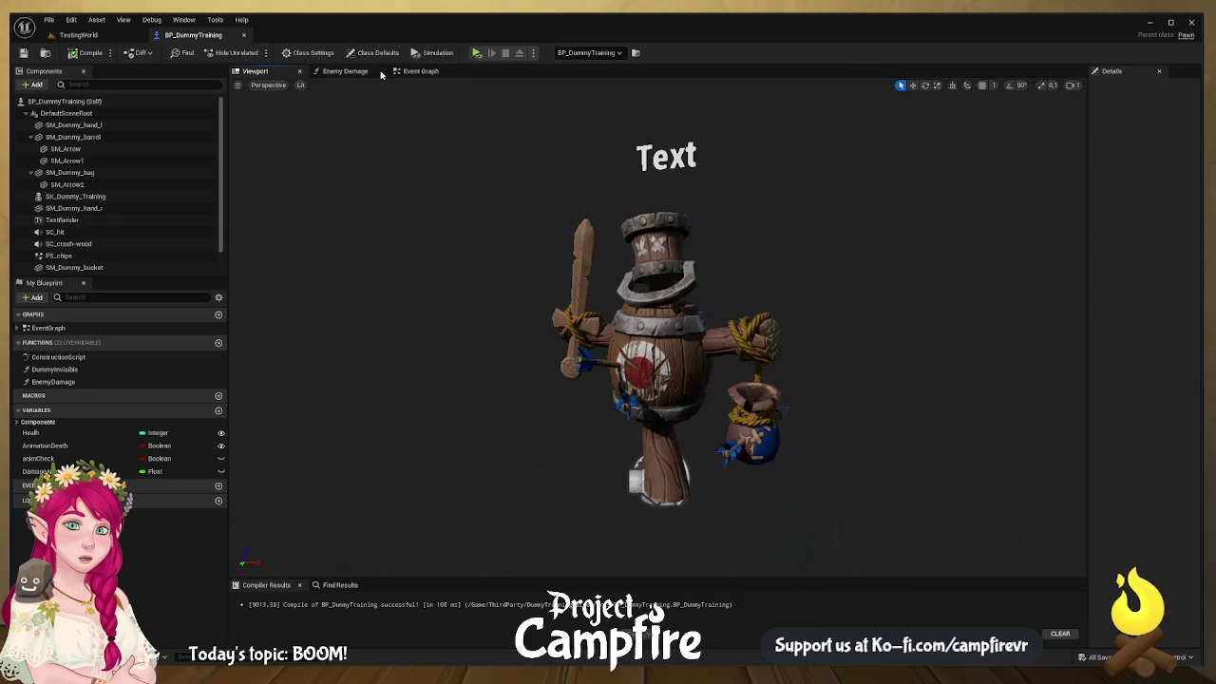
pyautogui.click(386, 74)
pyautogui.click(420, 73)
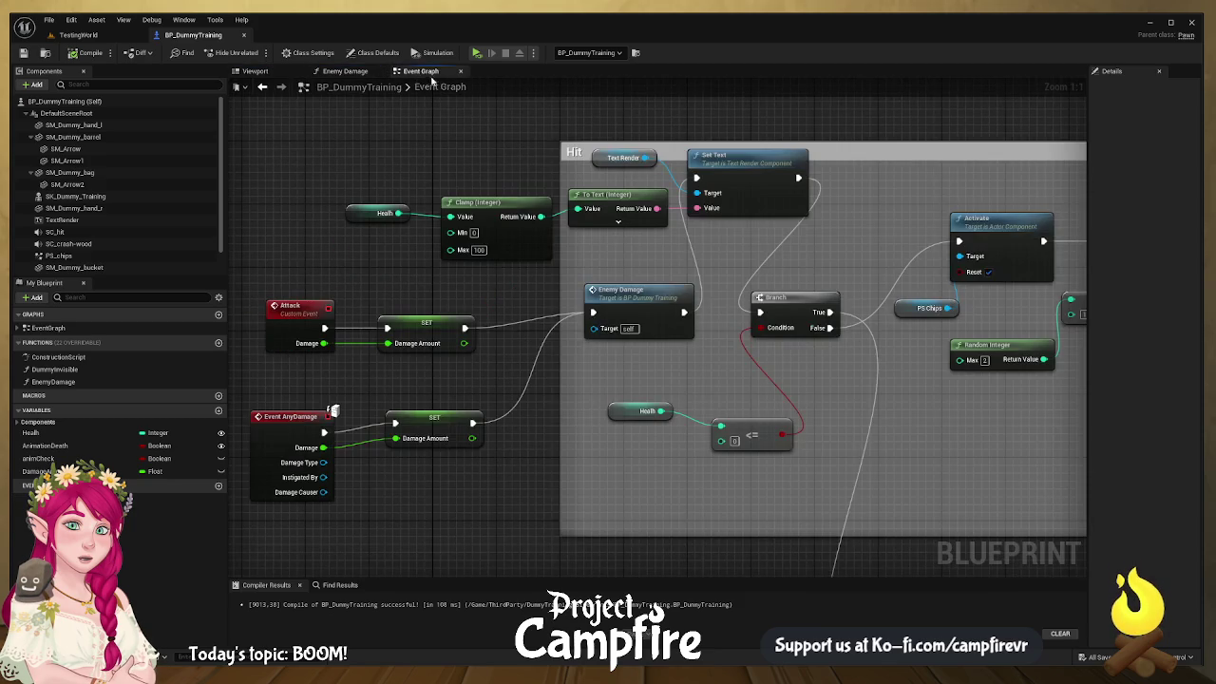
# Step: Place the Enemy Damage call beside the SET node and Set Text beside the Branch
pyautogui.moveTo(490, 165); pyautogui.dragTo(602, 183)
pyautogui.moveTo(643, 242)
pyautogui.mouseDown()
pyautogui.moveTo(569, 210)
pyautogui.moveTo(577, 253)
pyautogui.mouseUp()
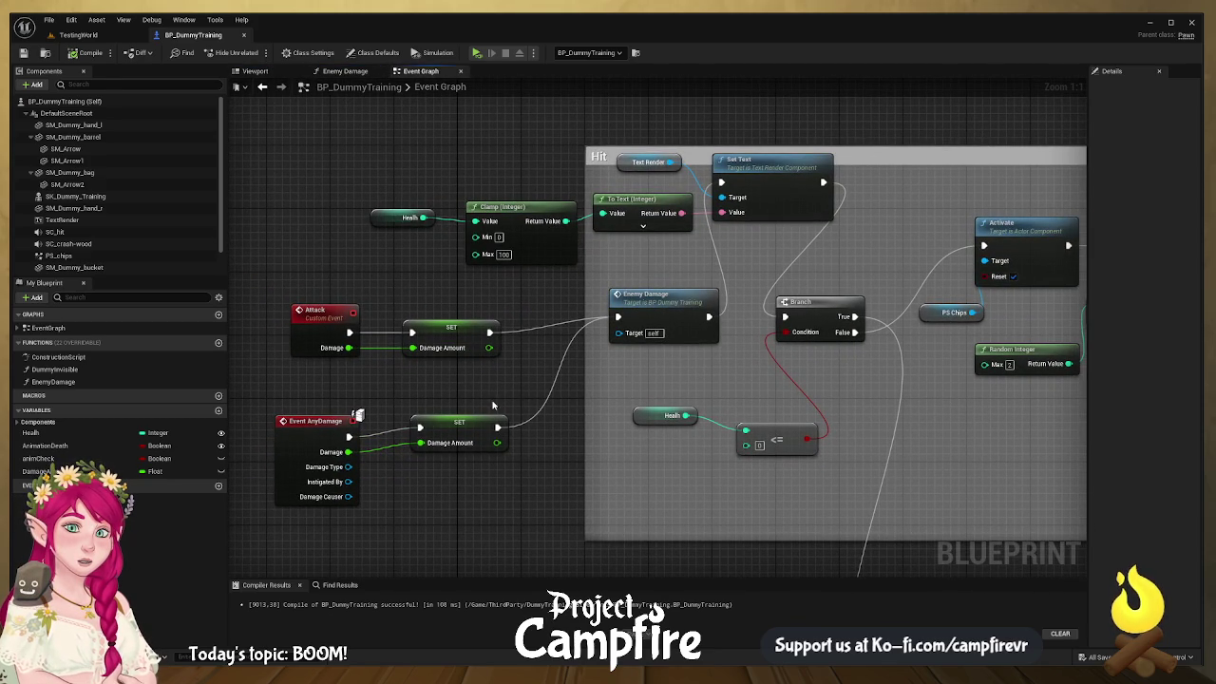
pyautogui.click(630, 305)
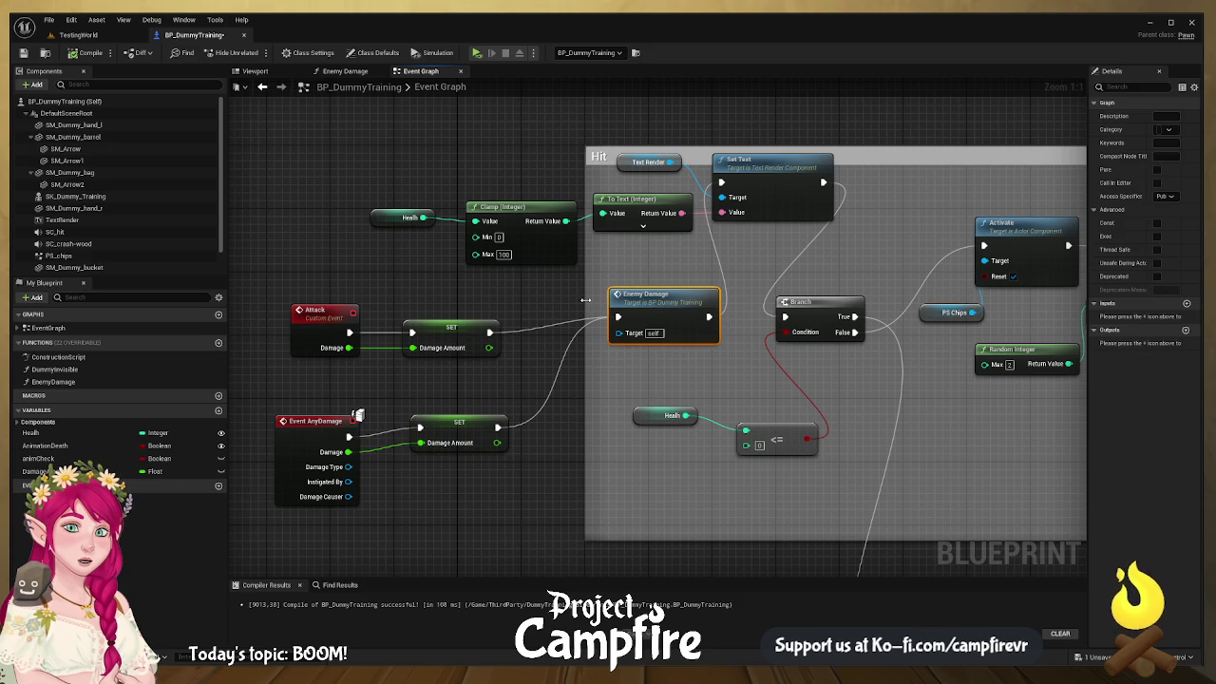
pyautogui.moveTo(655, 291); pyautogui.dragTo(537, 315)
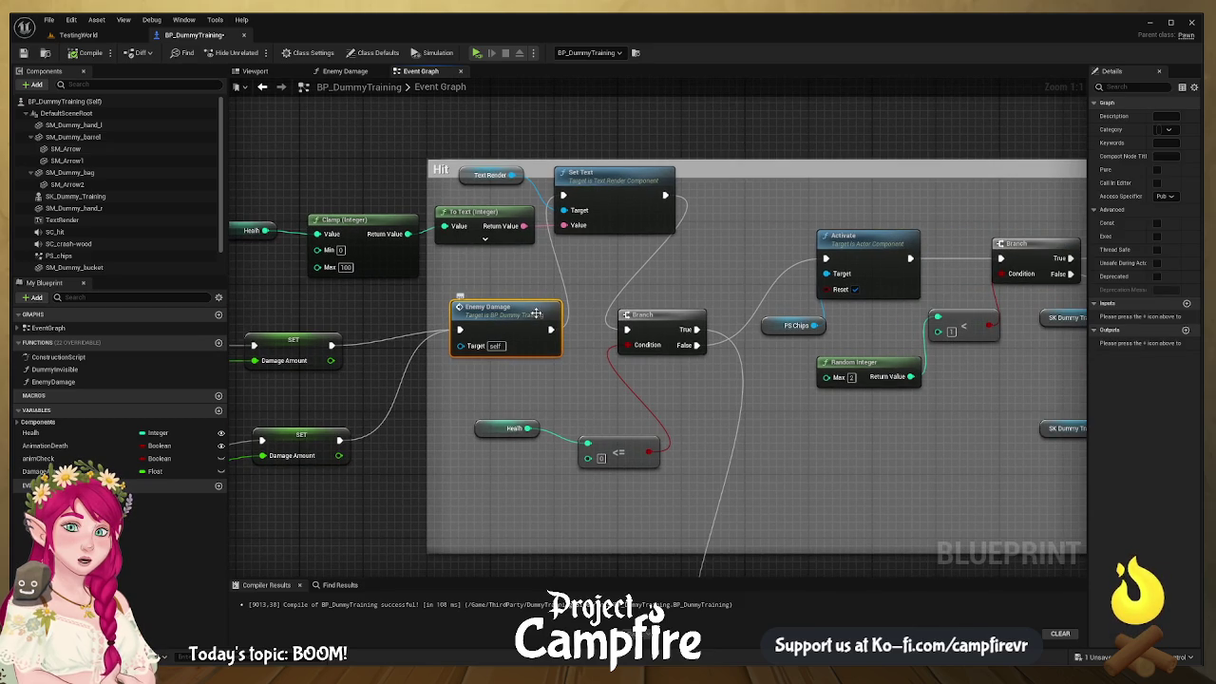
pyautogui.moveTo(673, 328); pyautogui.dragTo(688, 328)
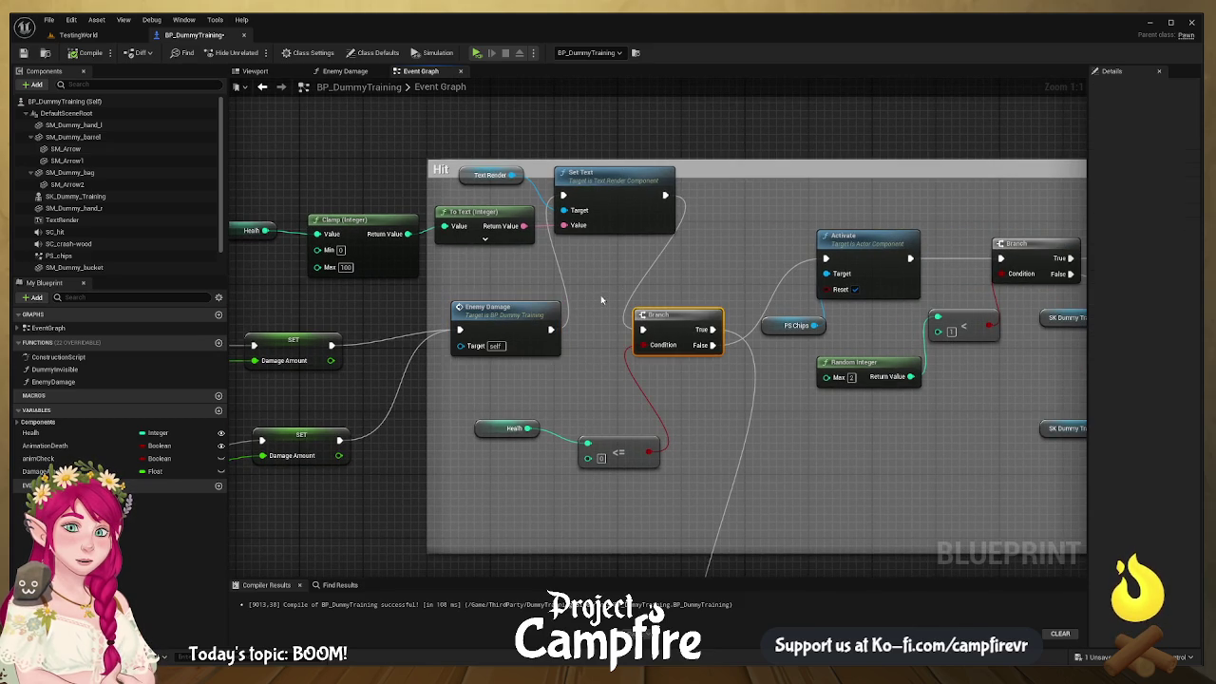
pyautogui.moveTo(602, 300); pyautogui.dragTo(787, 324)
pyautogui.moveTo(707, 338); pyautogui.dragTo(621, 353)
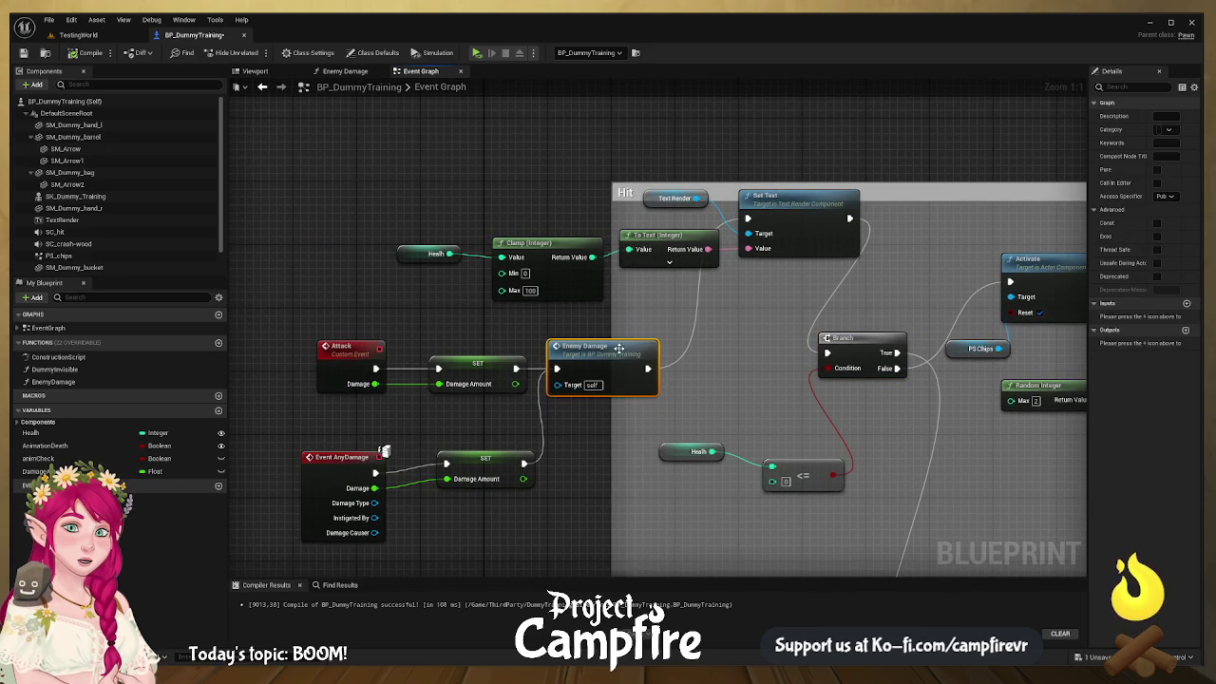
pyautogui.moveTo(792, 204)
pyautogui.mouseDown()
pyautogui.moveTo(746, 237)
pyautogui.moveTo(729, 292)
pyautogui.mouseUp()
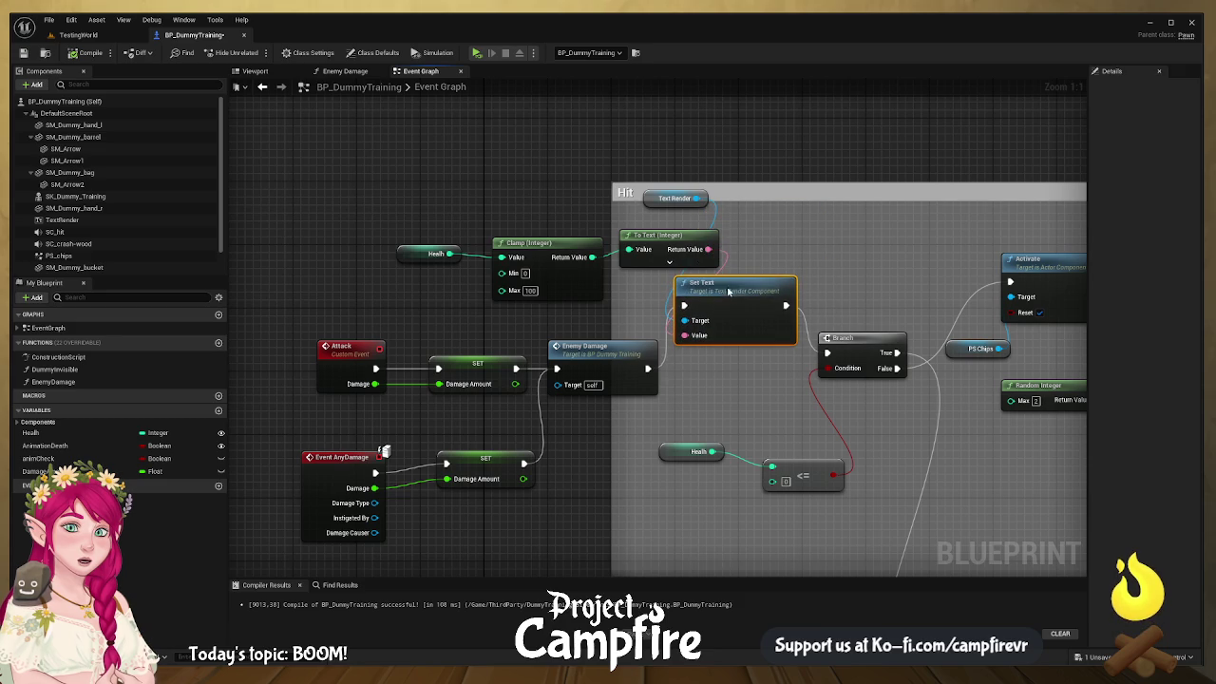
# Step: Move To Text, Clamp (Integer), Health and Text Render together out of the Hit comment
pyautogui.moveTo(397, 174)
pyautogui.mouseDown()
pyautogui.moveTo(608, 285)
pyautogui.moveTo(654, 249)
pyautogui.mouseUp()
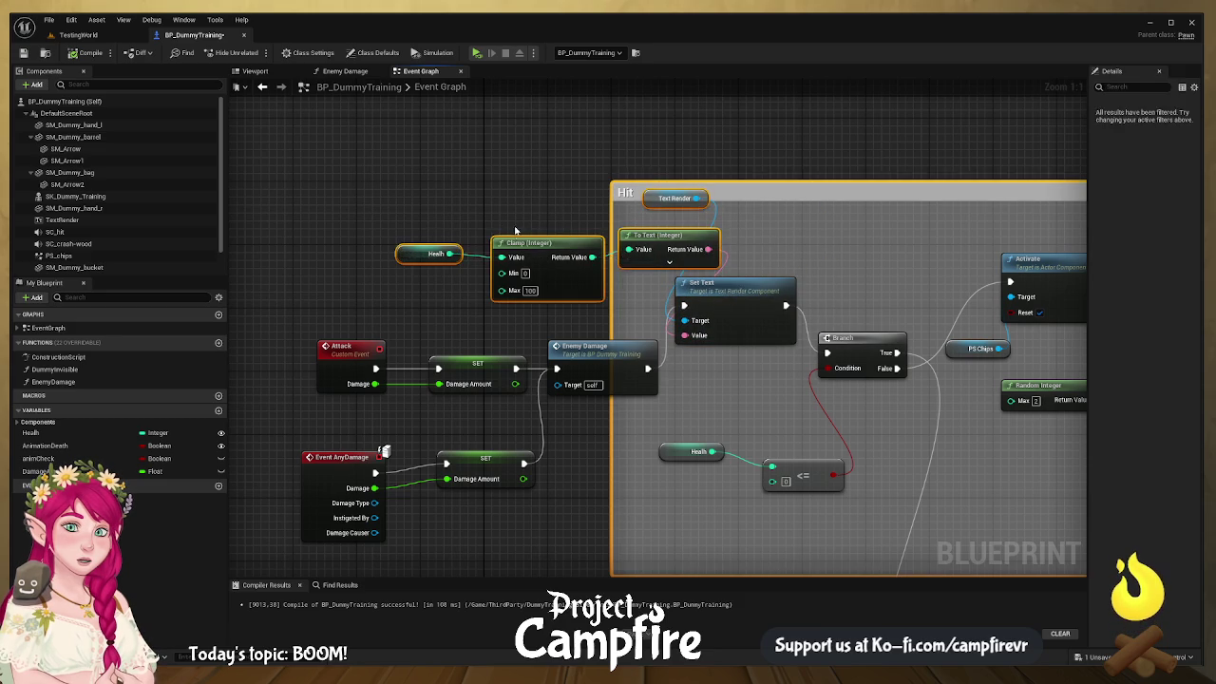
pyautogui.click(648, 240)
pyautogui.keyDown('ctrl'); pyautogui.click(654, 245); pyautogui.keyUp('ctrl')
pyautogui.keyDown('ctrl'); pyautogui.click(501, 240); pyautogui.keyUp('ctrl')
pyautogui.keyDown('ctrl'); pyautogui.click(418, 255); pyautogui.keyUp('ctrl')
pyautogui.keyDown('ctrl'); pyautogui.click(670, 198); pyautogui.keyUp('ctrl')
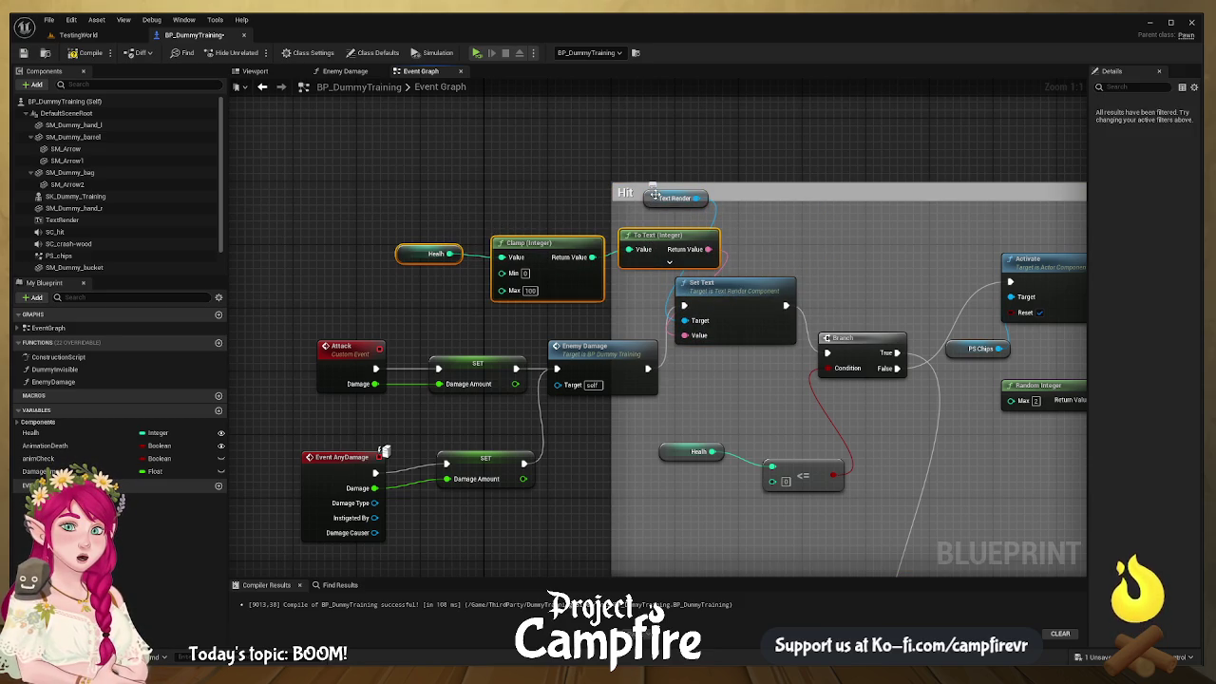
pyautogui.moveTo(653, 249)
pyautogui.mouseDown()
pyautogui.moveTo(506, 259)
pyautogui.moveTo(670, 231)
pyautogui.mouseUp()
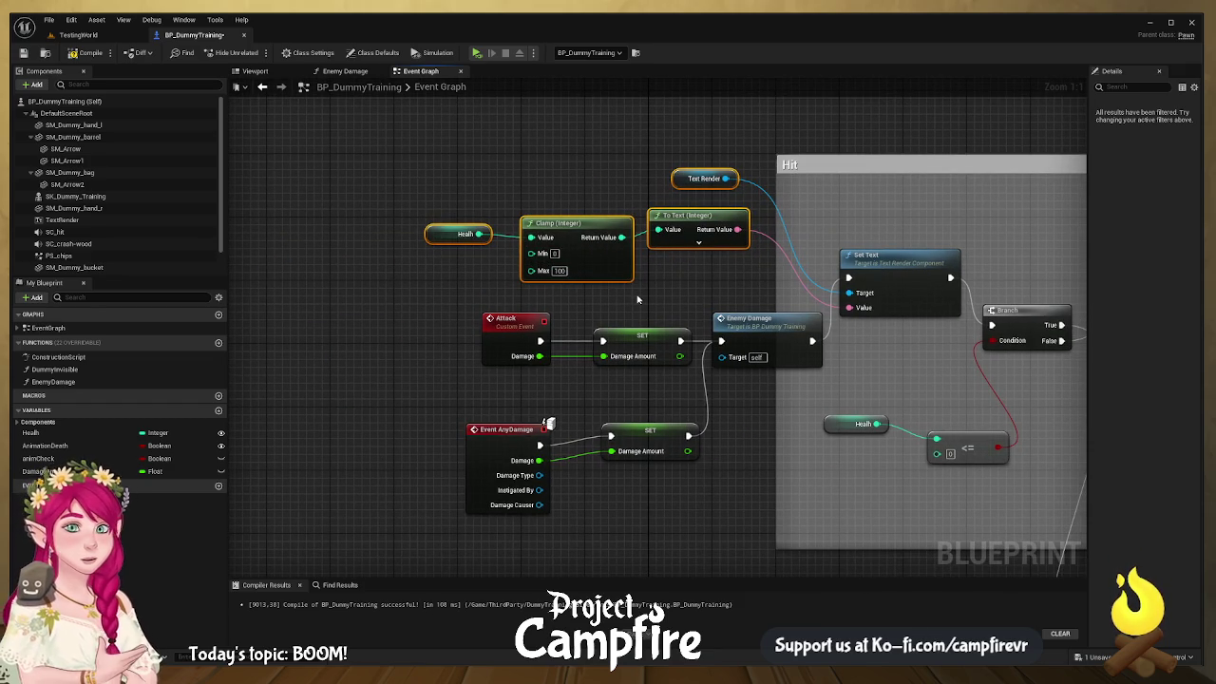
# Step: Widen the Hit comment leftward so it encloses the damage nodes
pyautogui.click(449, 235)
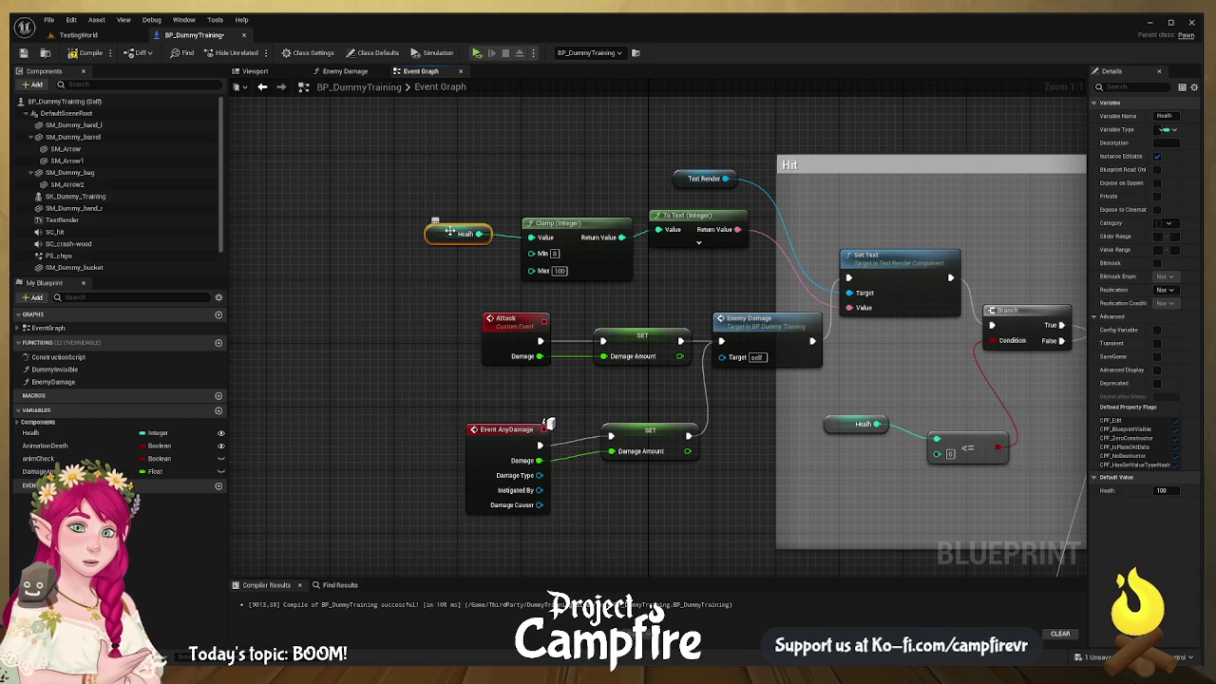
pyautogui.click(31, 433)
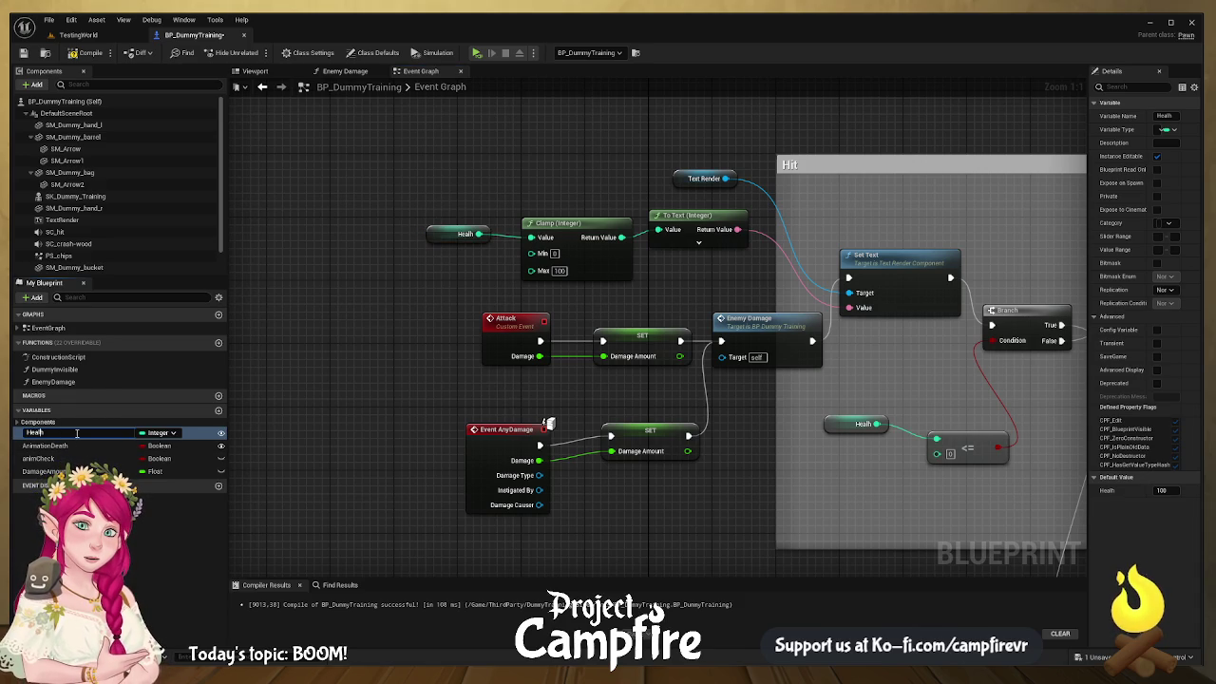
pyautogui.press('Return')
pyautogui.moveTo(547, 288)
pyautogui.mouseDown()
pyautogui.moveTo(394, 290)
pyautogui.moveTo(521, 282)
pyautogui.mouseUp()
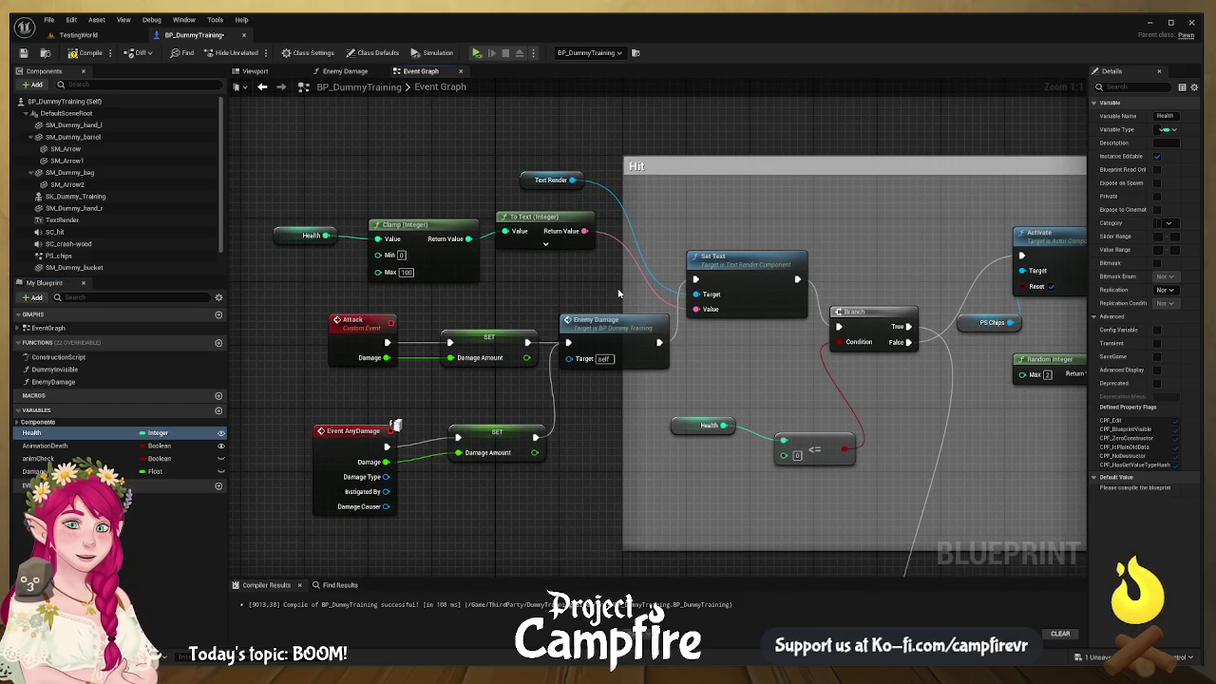
pyautogui.moveTo(624, 285); pyautogui.dragTo(243, 309)
# Step: Line up the Branch, the <= 0 check and the Health getter level with Set Text
pyautogui.moveTo(782, 323); pyautogui.dragTo(649, 308)
pyautogui.click(596, 258)
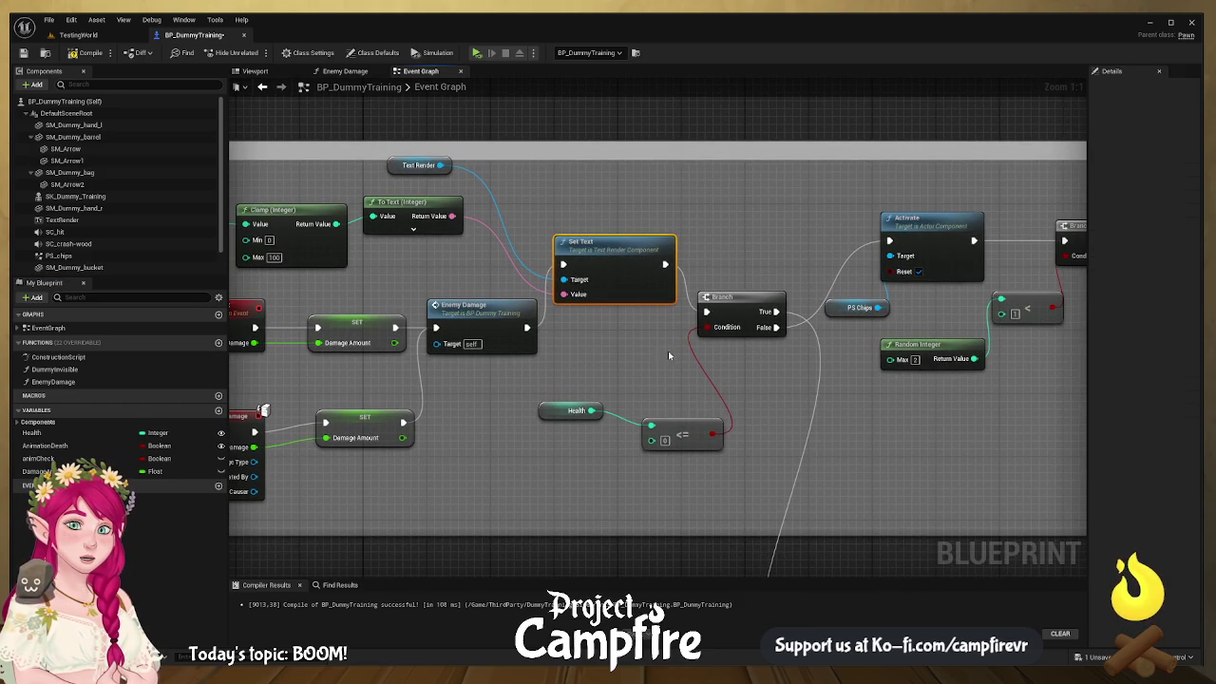
pyautogui.moveTo(750, 301); pyautogui.dragTo(766, 256)
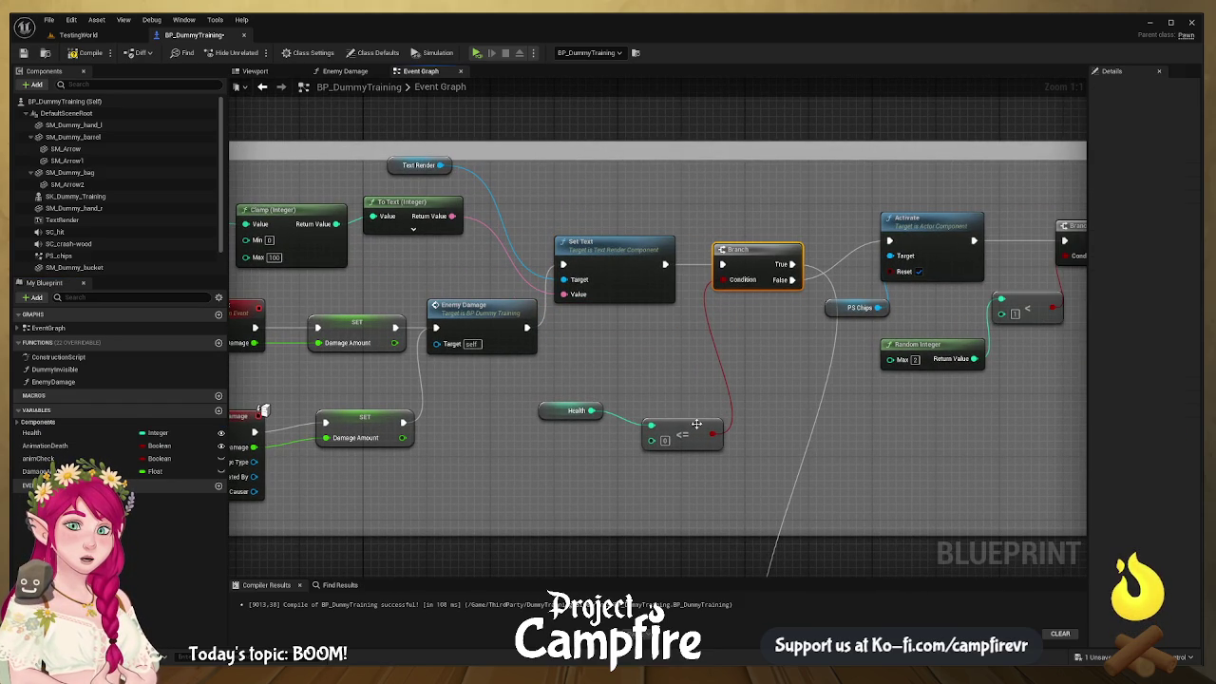
pyautogui.moveTo(696, 429); pyautogui.dragTo(697, 359)
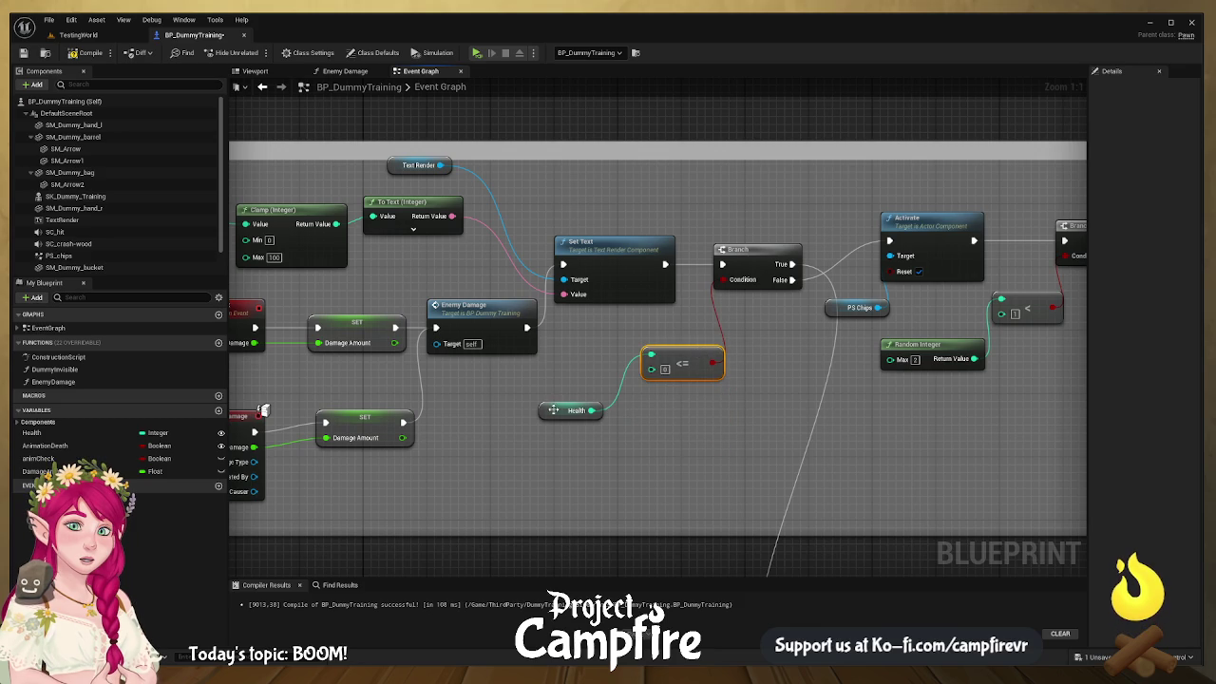
pyautogui.moveTo(553, 409); pyautogui.dragTo(583, 351)
pyautogui.moveTo(755, 364)
pyautogui.mouseDown()
pyautogui.moveTo(634, 368)
pyautogui.moveTo(577, 337)
pyautogui.mouseUp()
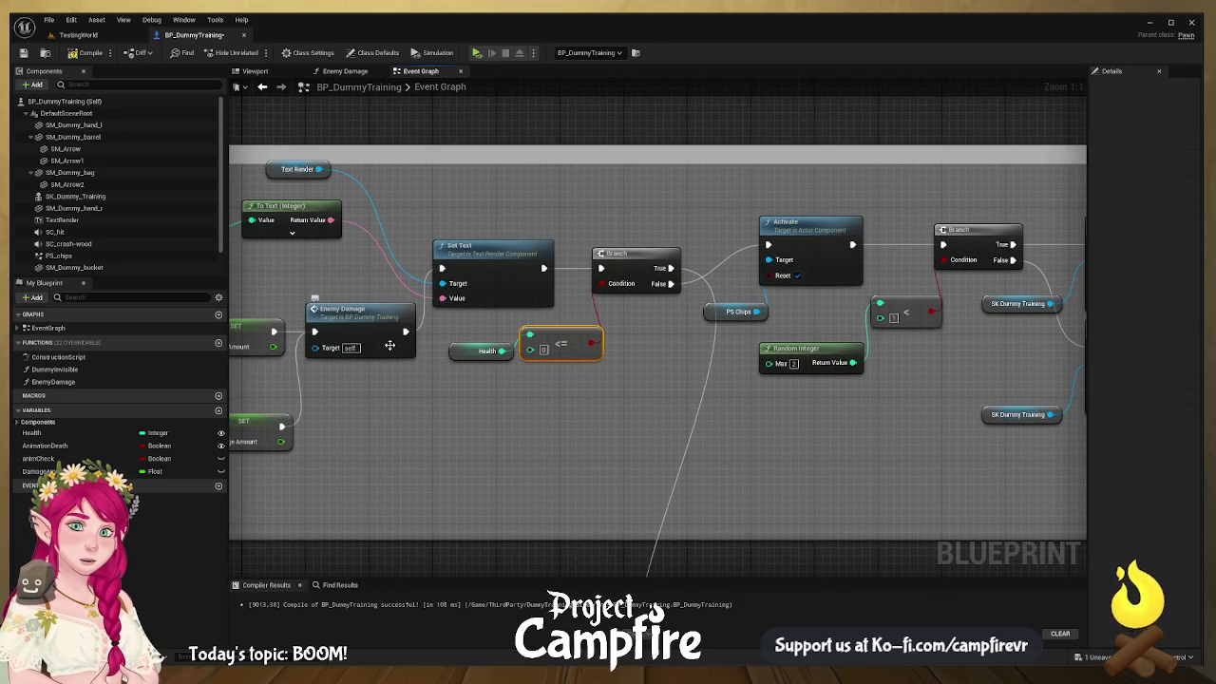
pyautogui.moveTo(516, 392)
pyautogui.mouseDown()
pyautogui.moveTo(554, 376)
pyautogui.moveTo(487, 370)
pyautogui.mouseUp()
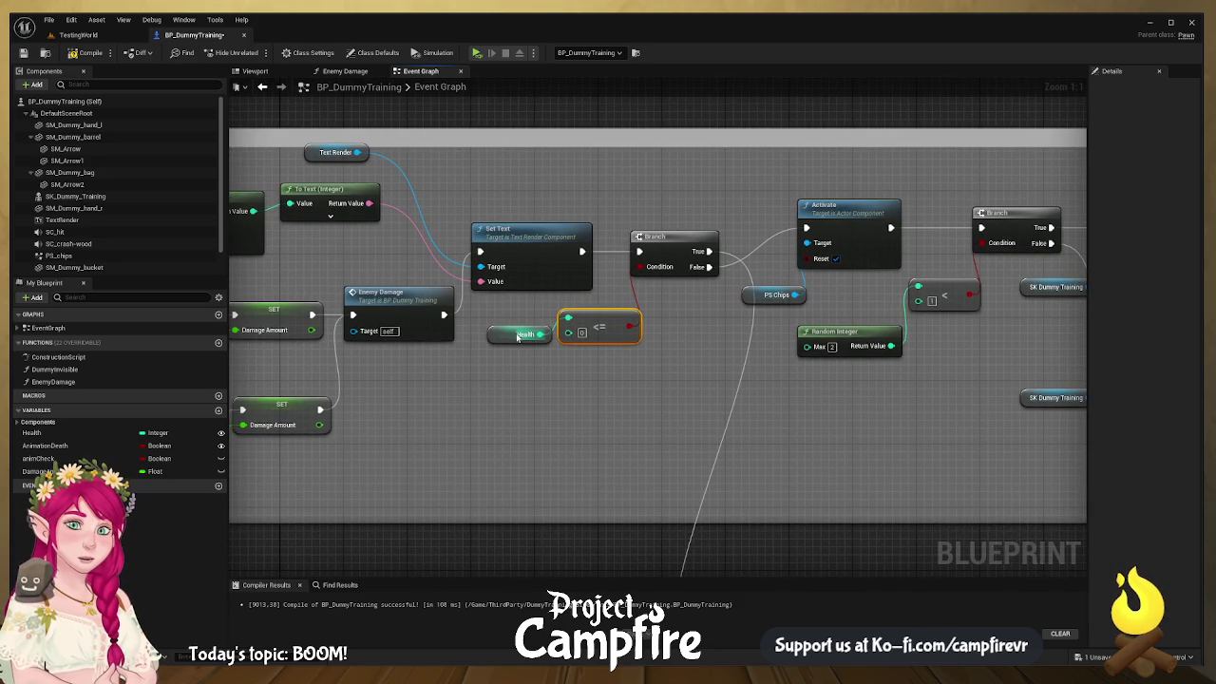
pyautogui.moveTo(687, 309); pyautogui.dragTo(541, 312)
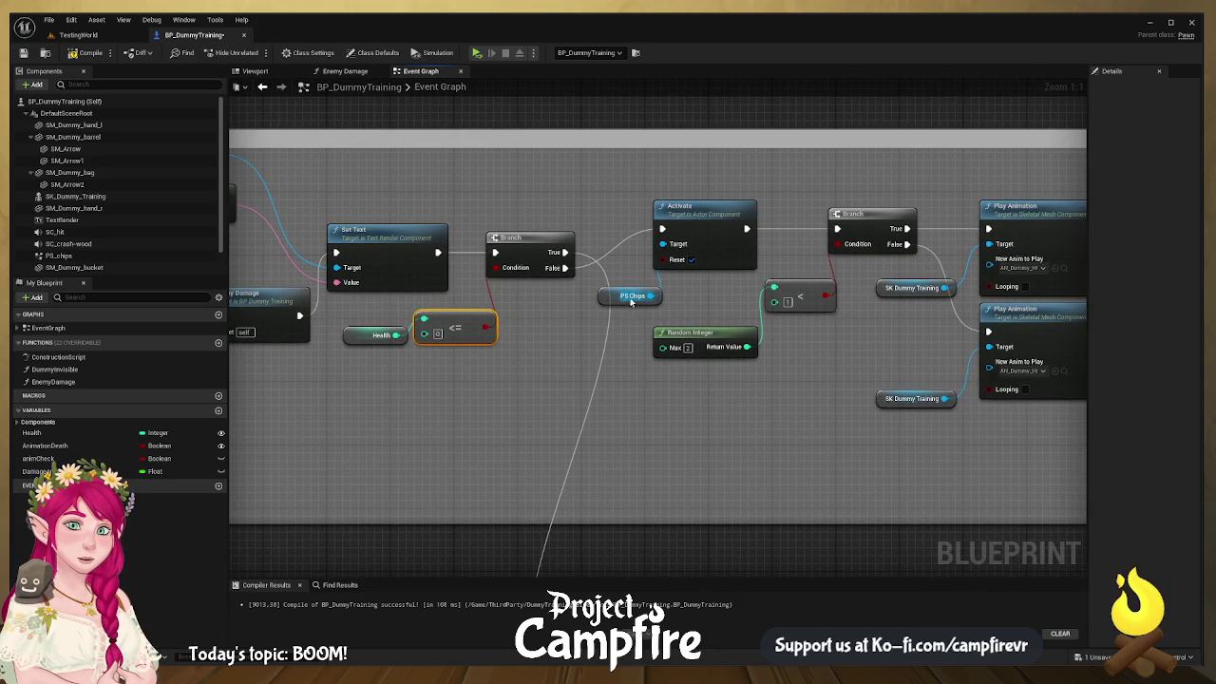
pyautogui.moveTo(734, 254)
pyautogui.mouseDown()
pyautogui.moveTo(566, 254)
pyautogui.moveTo(774, 232)
pyautogui.moveTo(357, 240)
pyautogui.mouseUp()
# Step: Survey the Sequence, Delay, death and Activate areas, then open the Enemy Damage function graph
pyautogui.moveTo(781, 323); pyautogui.dragTo(570, 291)
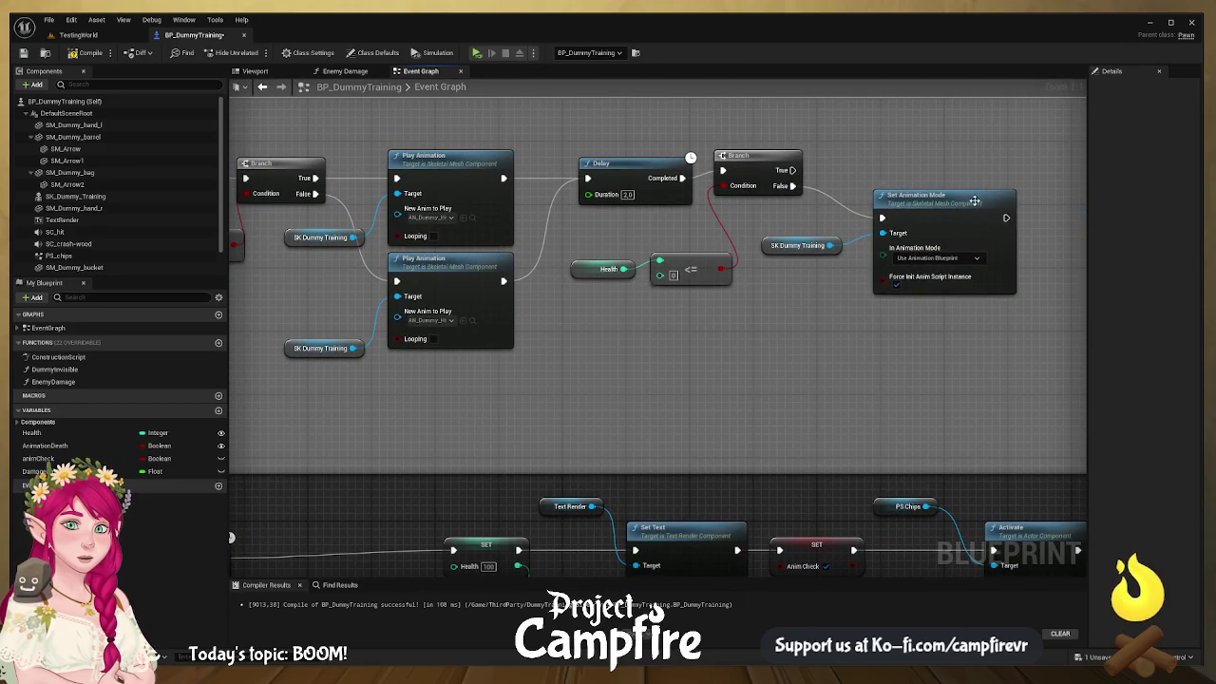
pyautogui.moveTo(706, 305)
pyautogui.mouseDown()
pyautogui.moveTo(627, 336)
pyautogui.moveTo(753, 282)
pyautogui.mouseUp()
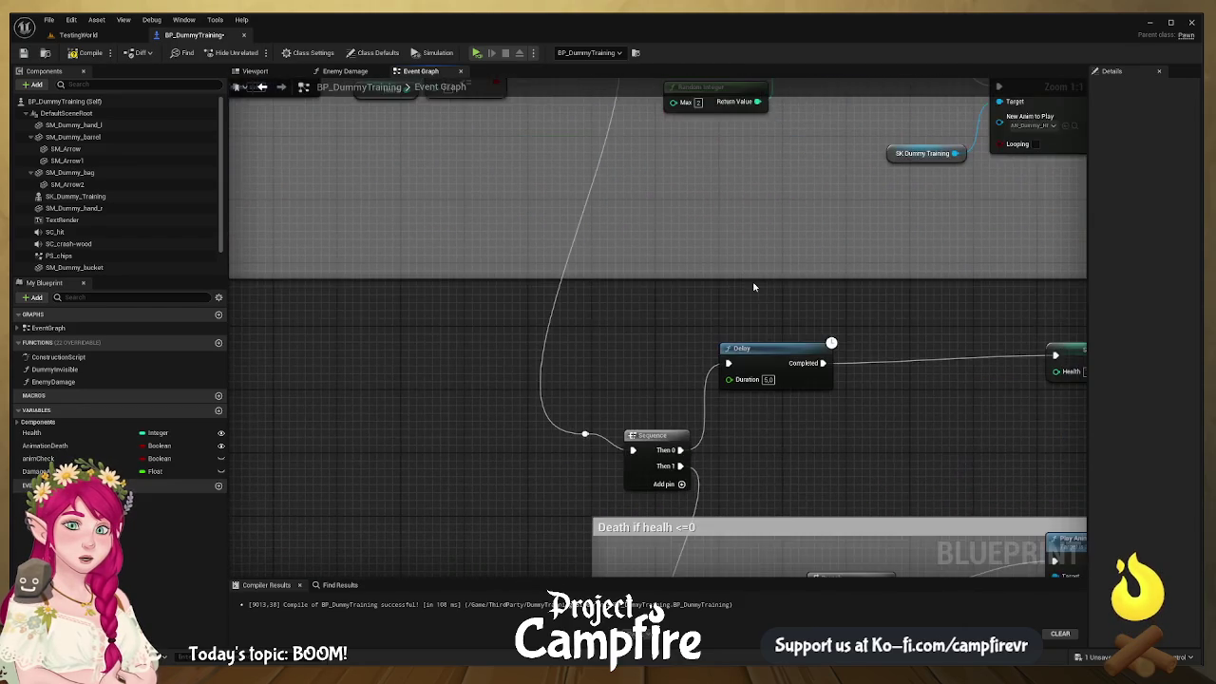
pyautogui.scroll(-3, 682, 355)
pyautogui.moveTo(966, 397)
pyautogui.mouseDown()
pyautogui.moveTo(736, 275)
pyautogui.moveTo(722, 315)
pyautogui.moveTo(581, 291)
pyautogui.mouseUp()
pyautogui.scroll(3, 582, 300)
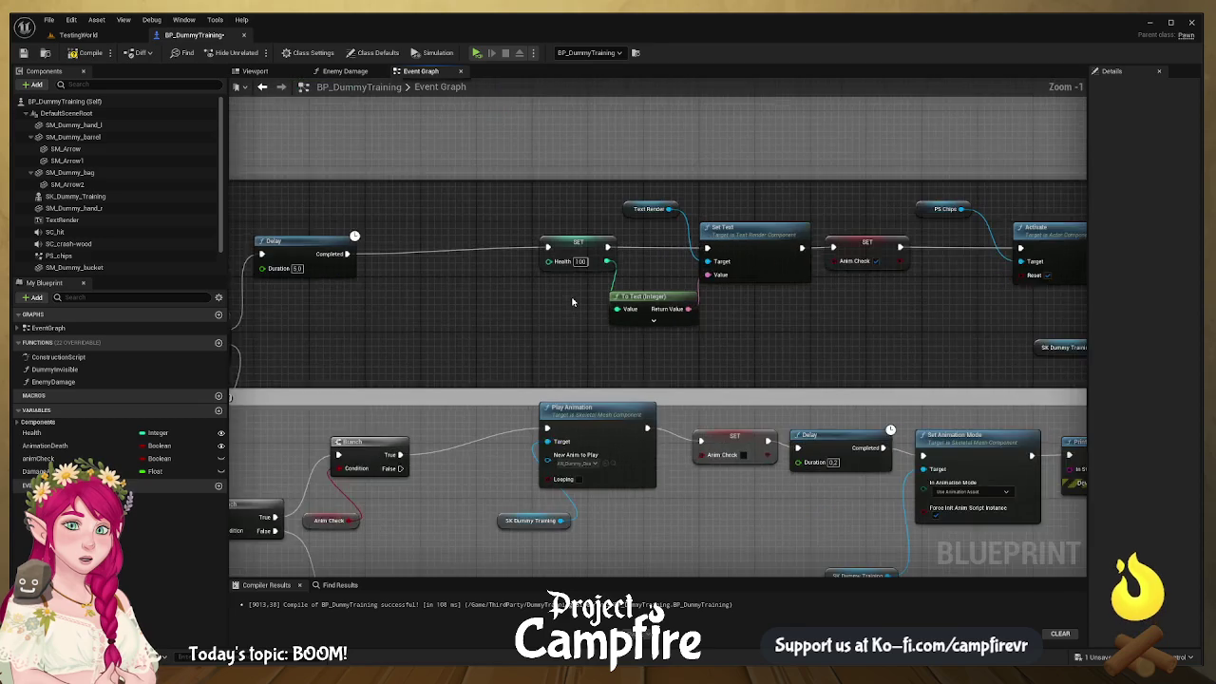
pyautogui.moveTo(641, 306)
pyautogui.mouseDown()
pyautogui.moveTo(607, 319)
pyautogui.moveTo(874, 305)
pyautogui.mouseUp()
pyautogui.scroll(-3, 648, 278)
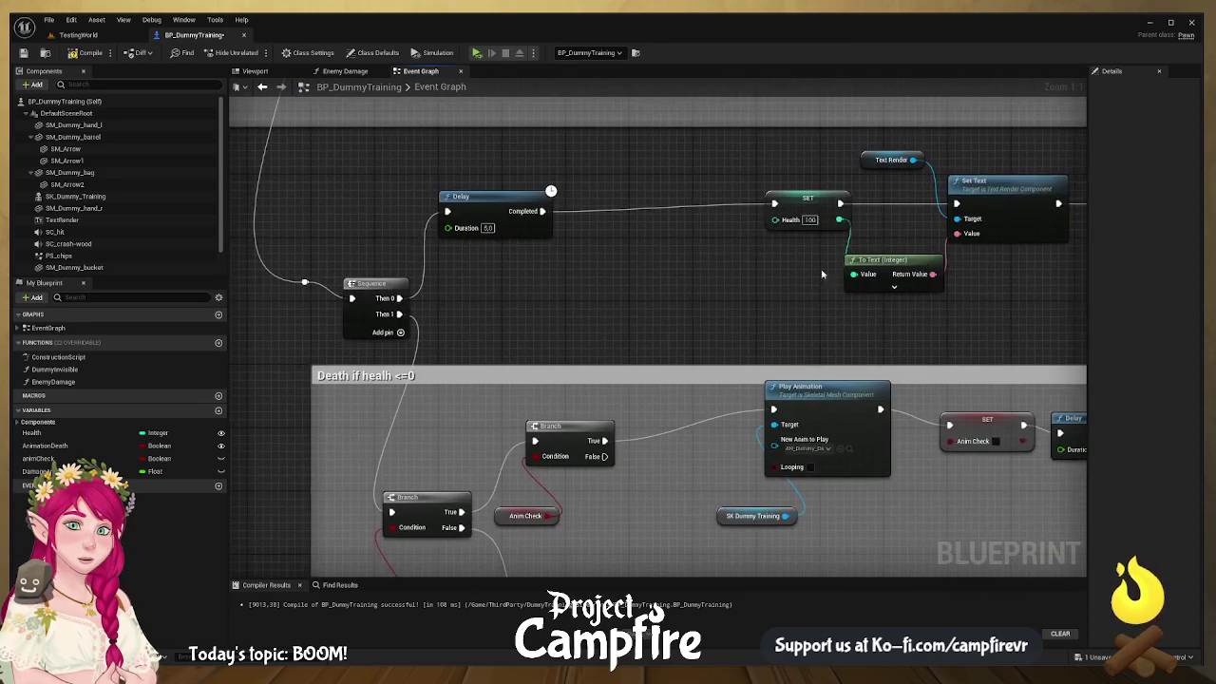
pyautogui.moveTo(762, 258)
pyautogui.mouseDown()
pyautogui.moveTo(663, 257)
pyautogui.moveTo(791, 191)
pyautogui.moveTo(840, 218)
pyautogui.mouseUp()
pyautogui.moveTo(719, 236); pyautogui.dragTo(688, 214)
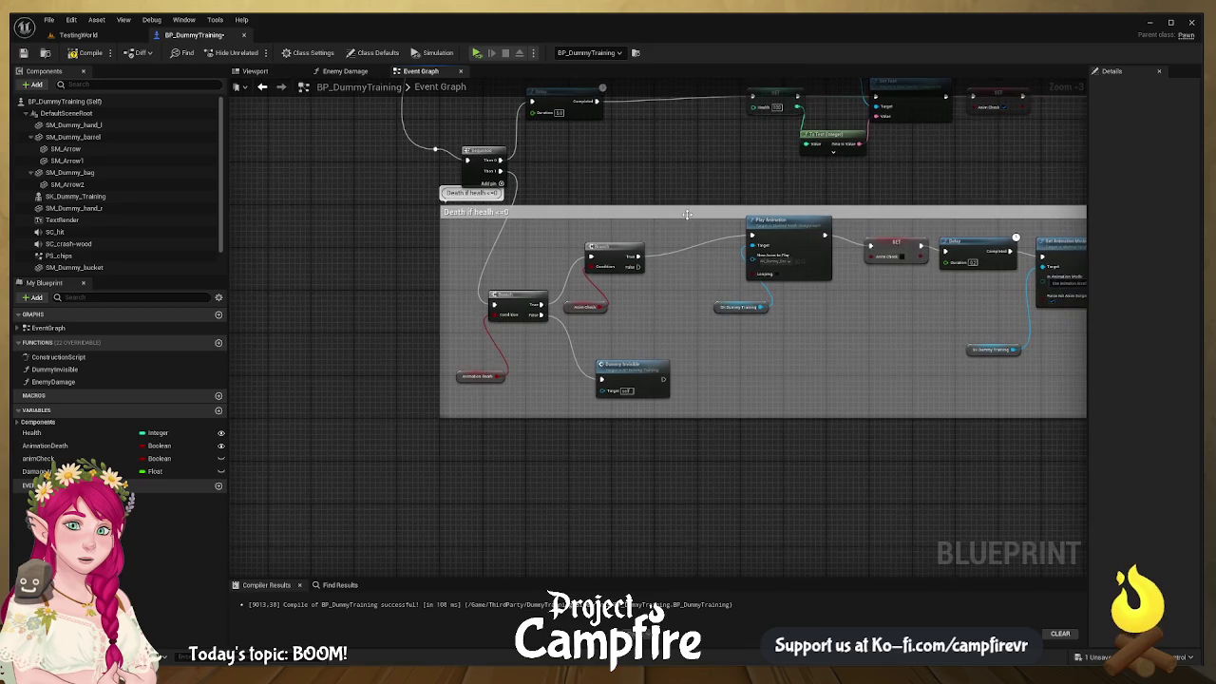
pyautogui.moveTo(687, 168)
pyautogui.mouseDown()
pyautogui.moveTo(557, 231)
pyautogui.moveTo(584, 377)
pyautogui.mouseUp()
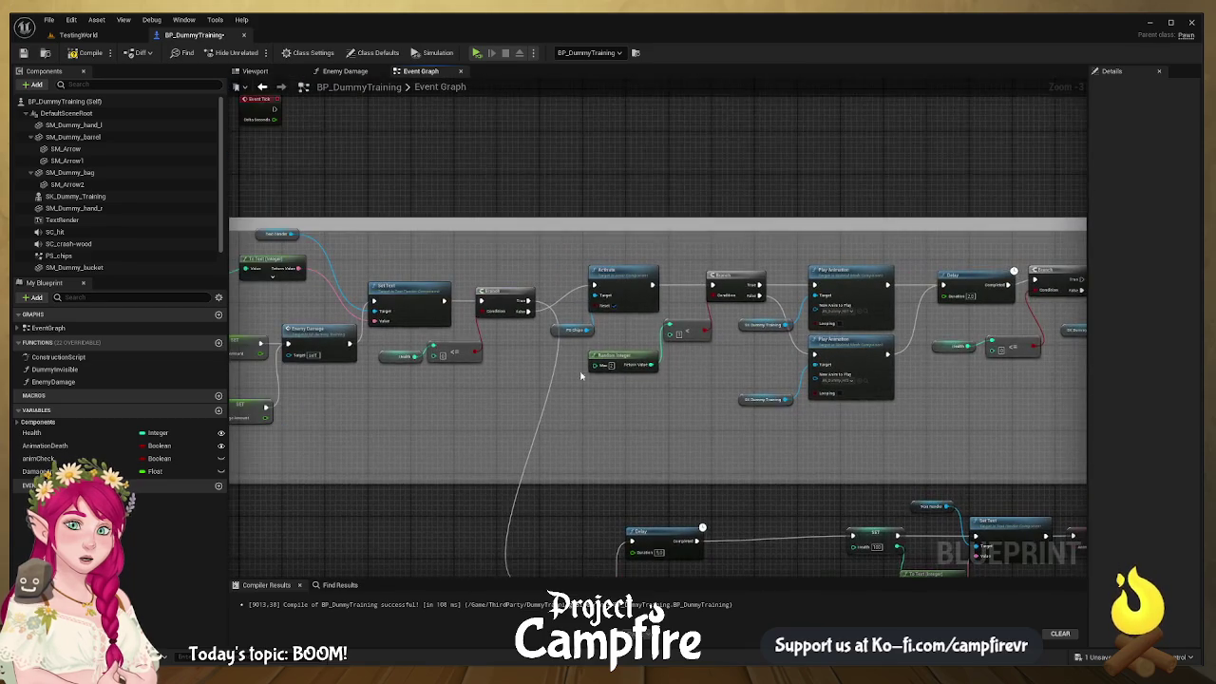
pyautogui.doubleClick(323, 332)
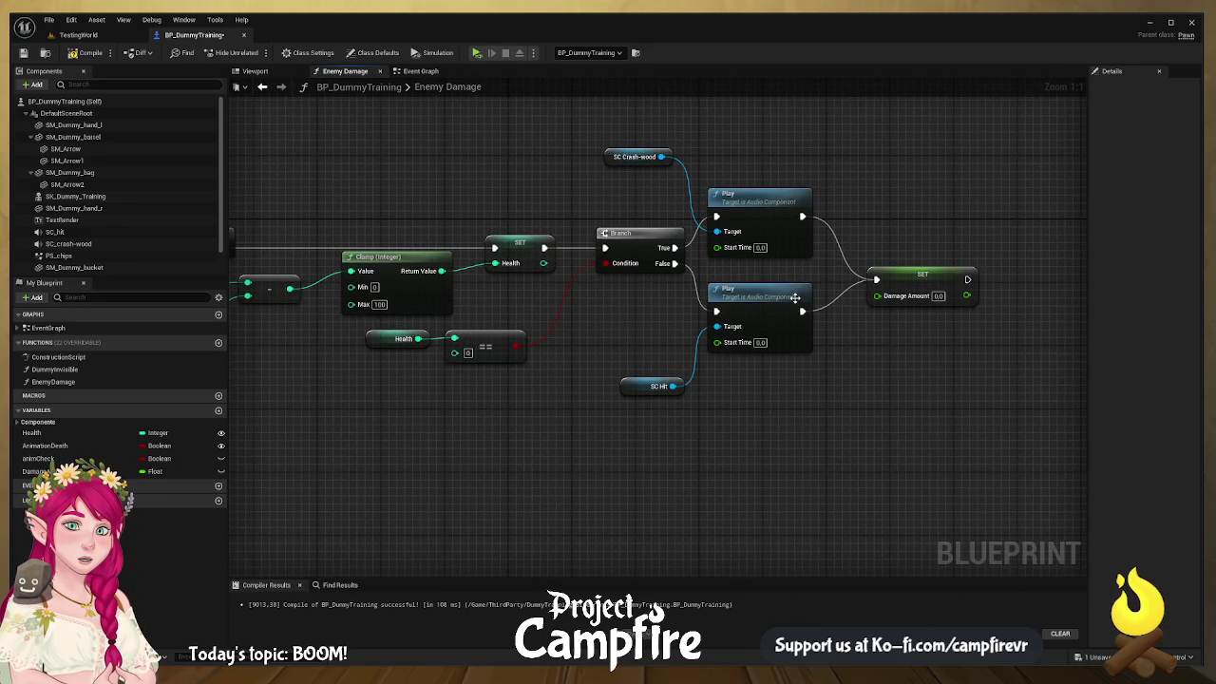
pyautogui.click(776, 193)
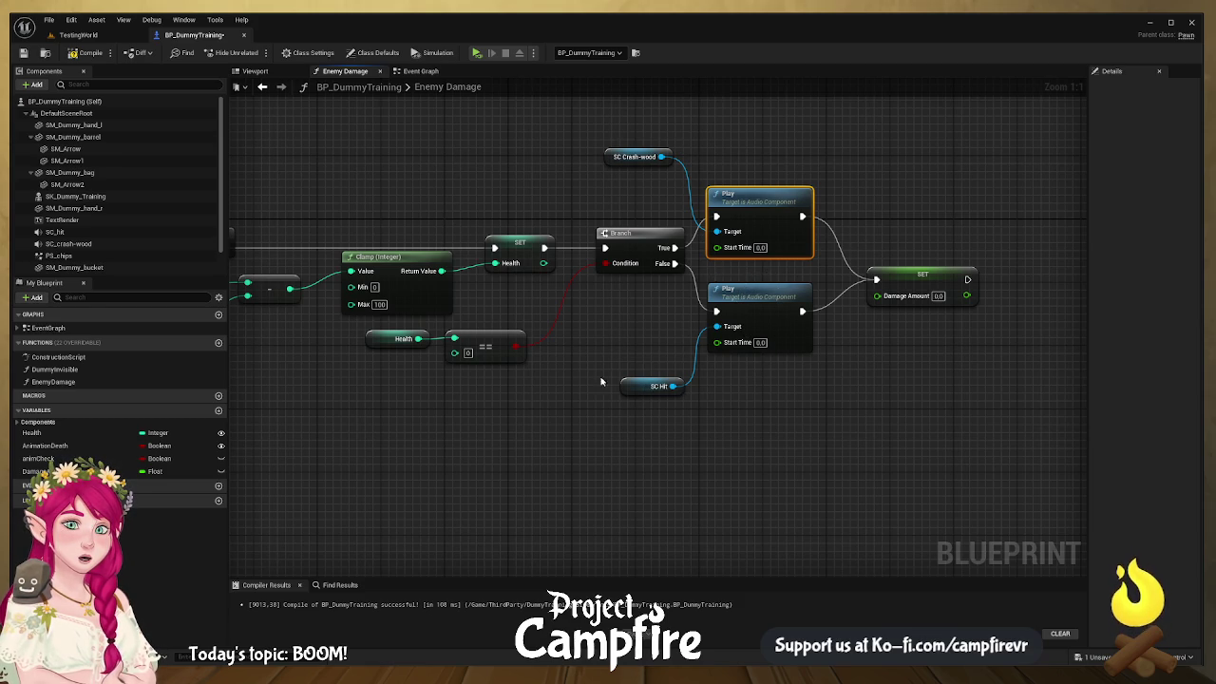
pyautogui.moveTo(652, 386); pyautogui.dragTo(886, 429)
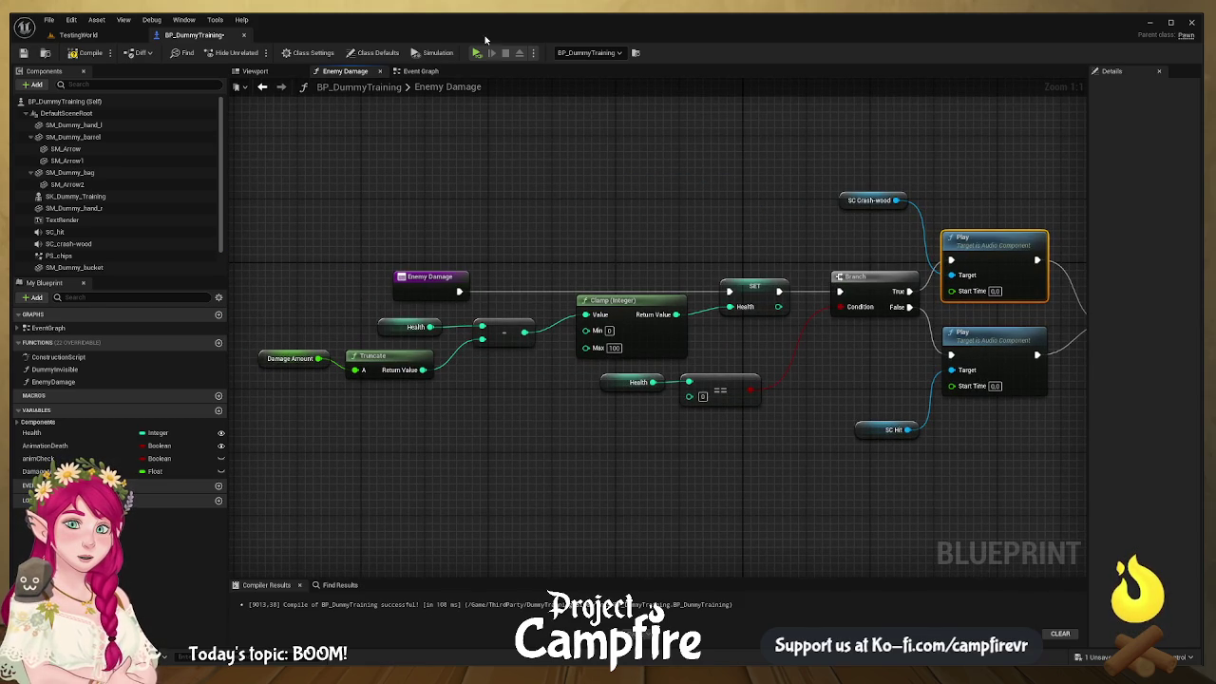